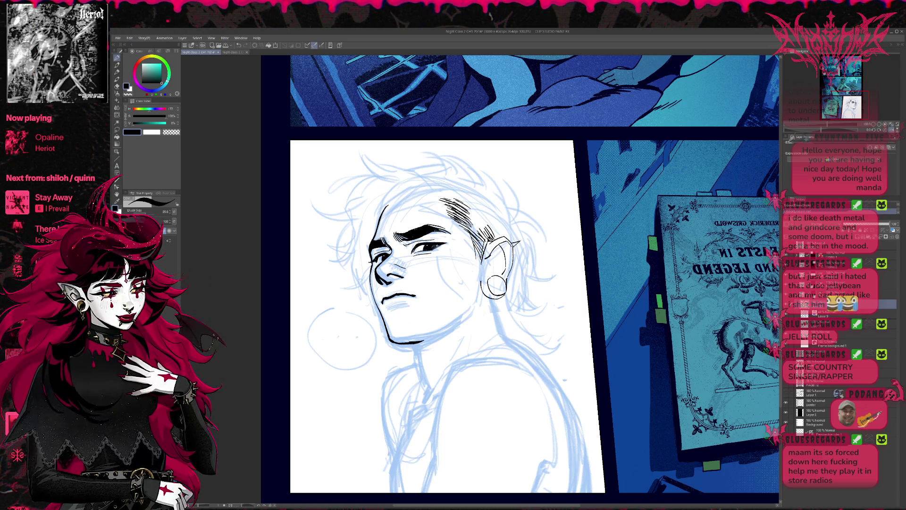
# Ink detail lines inside the ear's lobe and canal, erasing and redrawing as needed.
pyautogui.moveTo(482, 265); pyautogui.dragTo(495, 270)
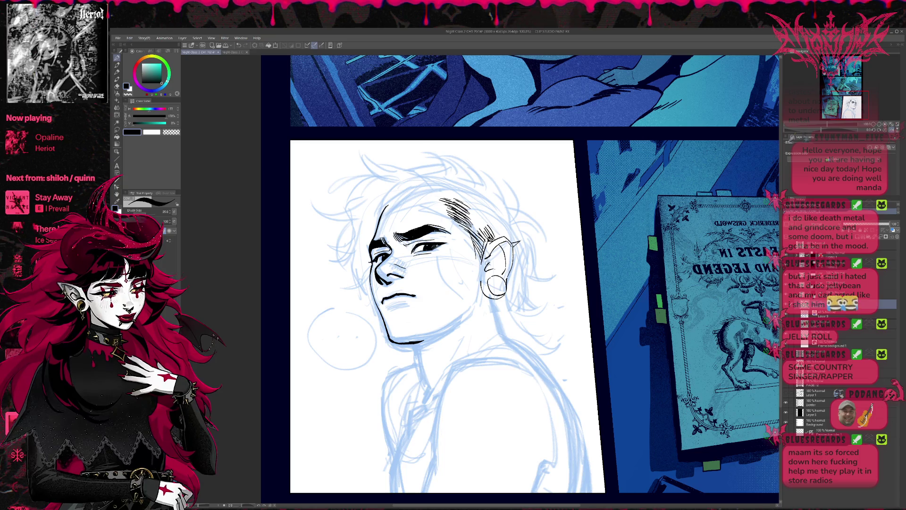
pyautogui.press('e')
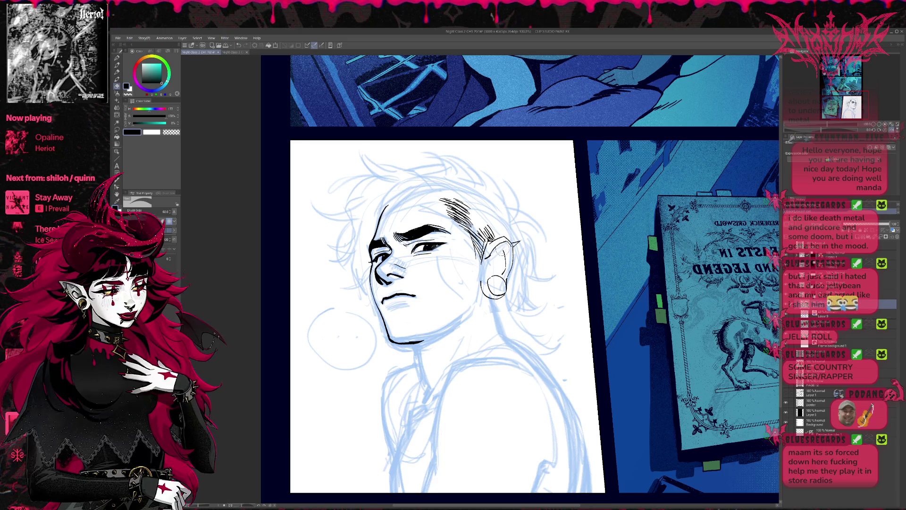
pyautogui.press('p')
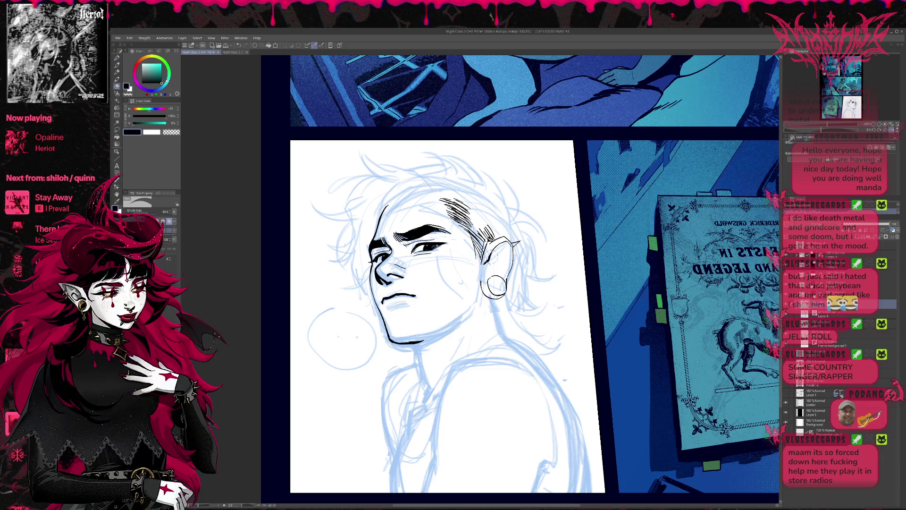
pyautogui.press('e')
pyautogui.press('p')
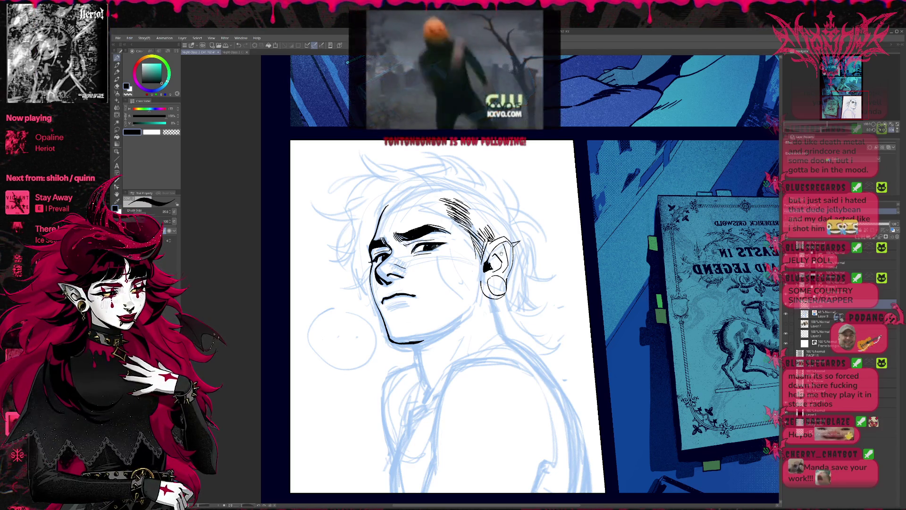
pyautogui.press('e')
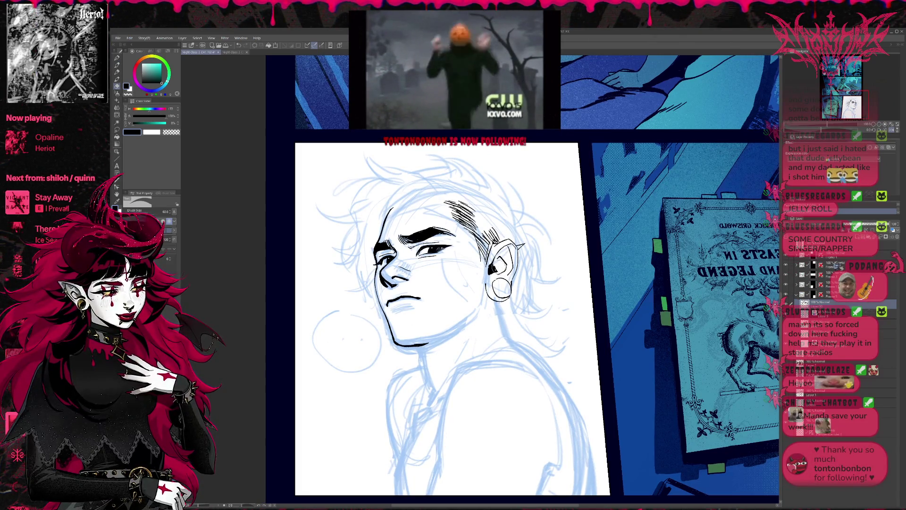
pyautogui.press('p')
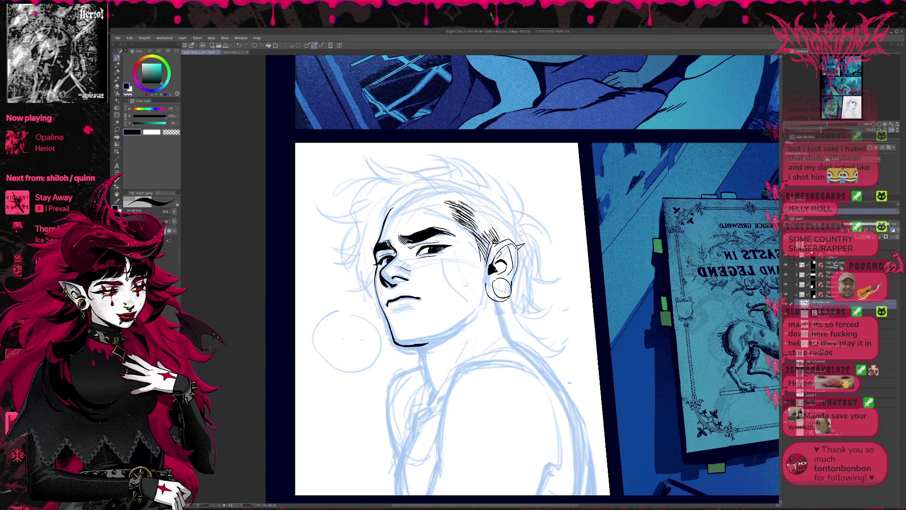
# Darken and enlarge the inner ear shading, then mirror the canvas to check it.
pyautogui.moveTo(521, 232); pyautogui.dragTo(522, 248)
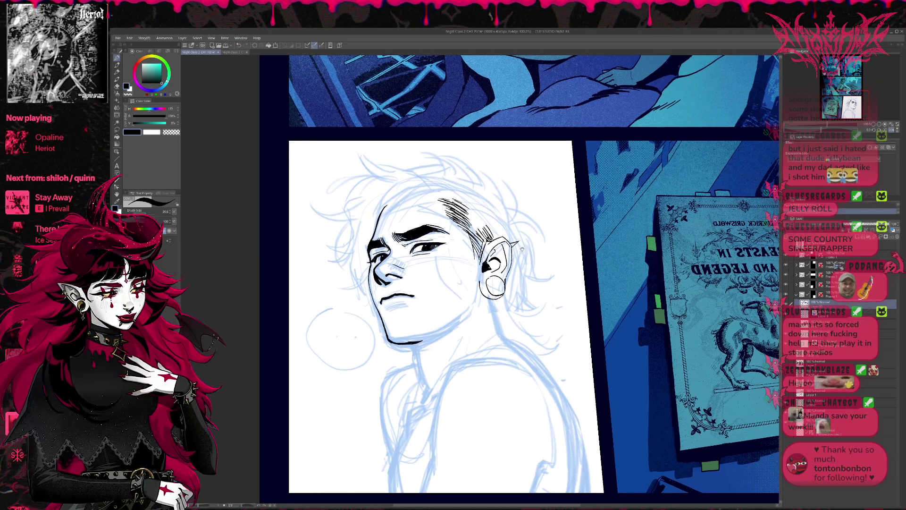
pyautogui.press('e')
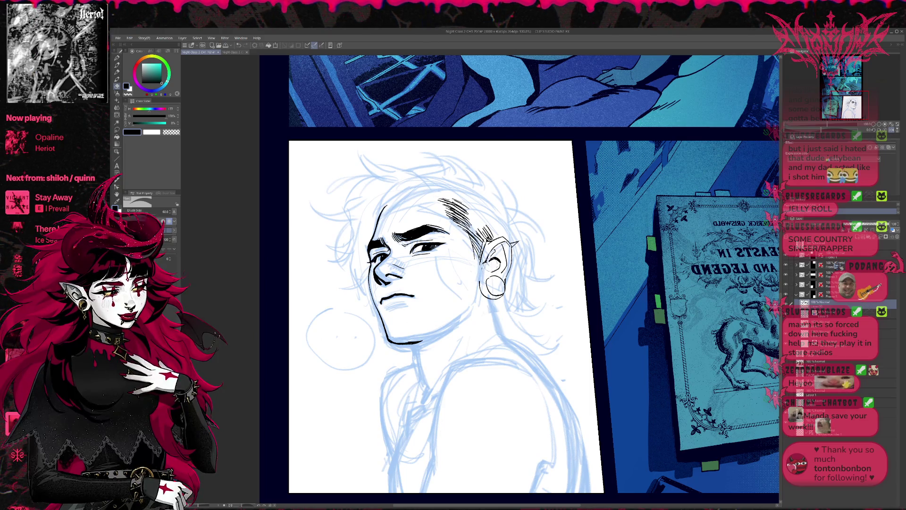
pyautogui.press('p')
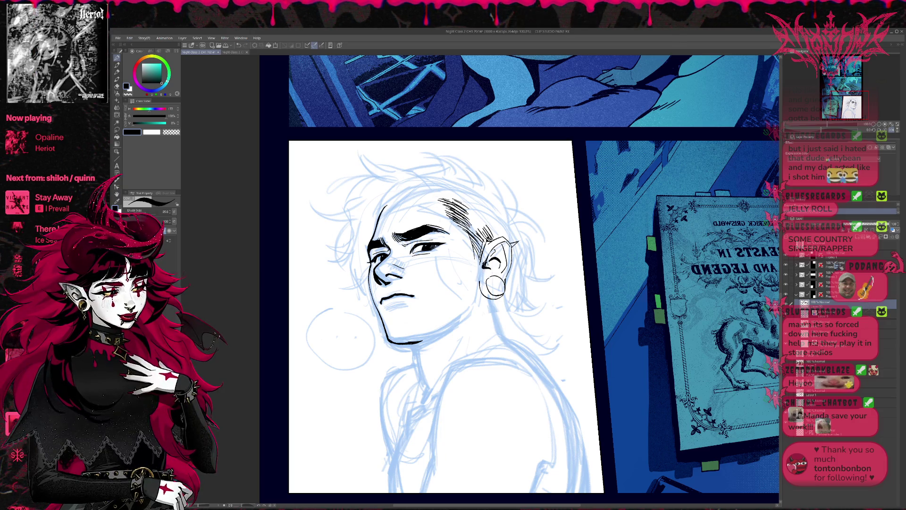
pyautogui.press('e')
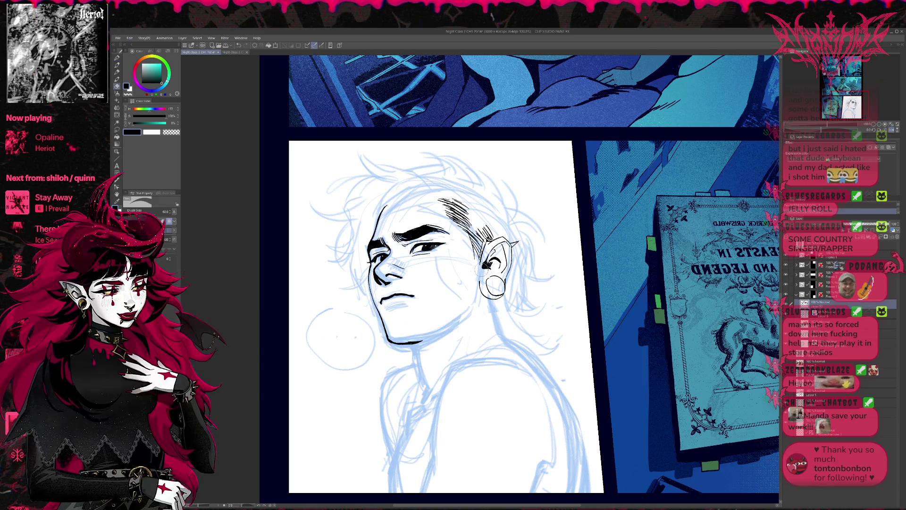
pyautogui.press('p')
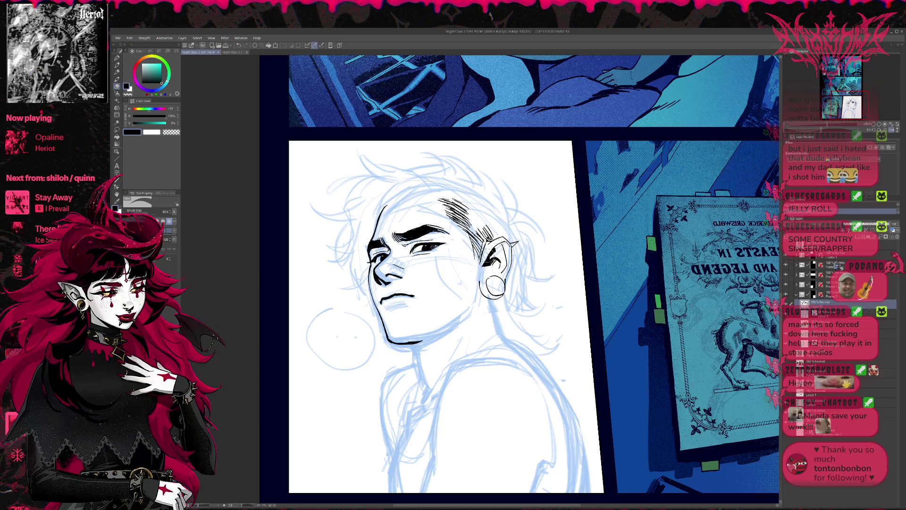
pyautogui.moveTo(494, 255); pyautogui.dragTo(489, 263)
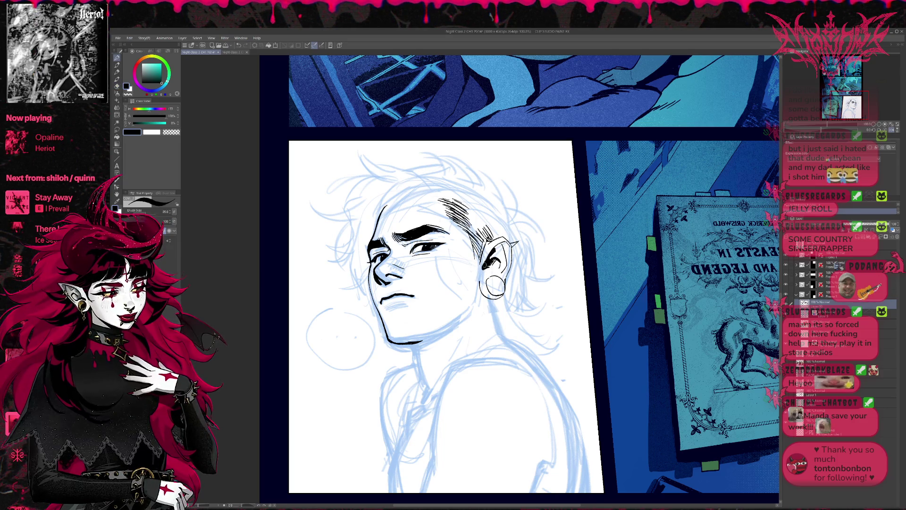
pyautogui.press('h')
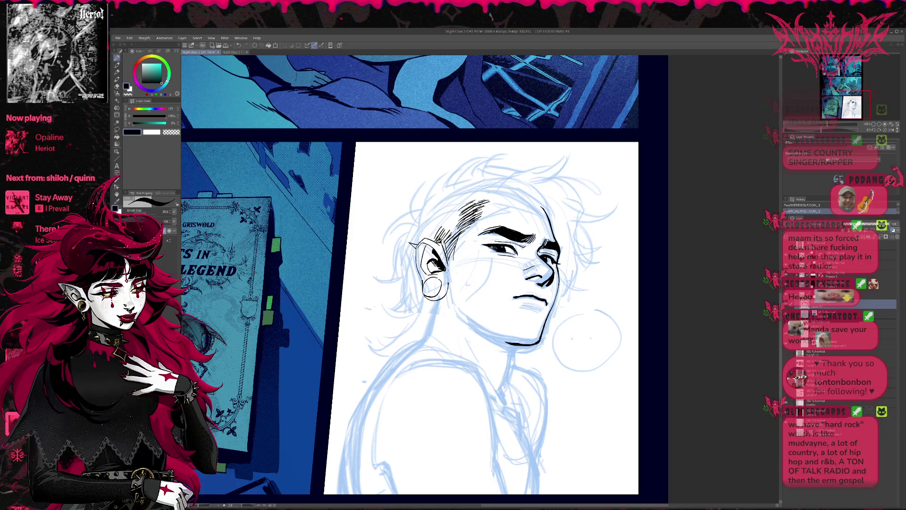
# Add small dark ink marks inside the ear, with the canvas mirrored back to normal.
pyautogui.moveTo(428, 276); pyautogui.dragTo(442, 268)
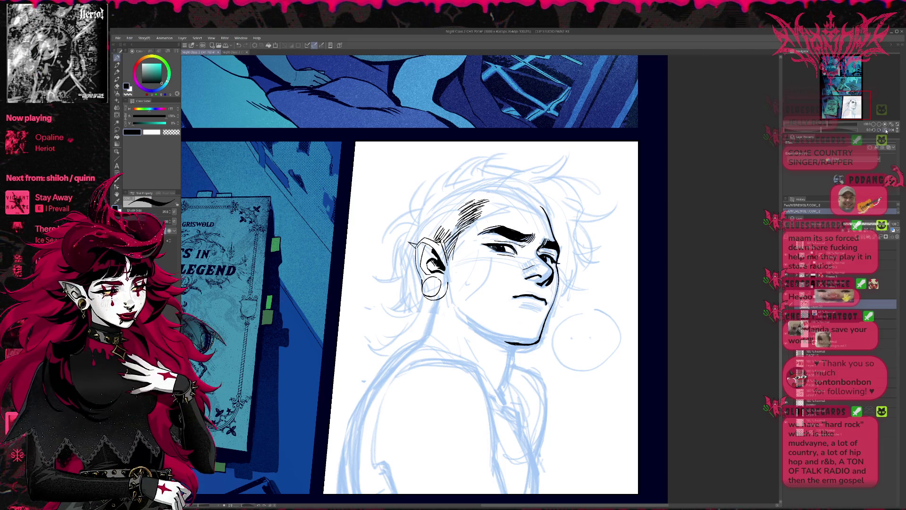
pyautogui.press('h')
pyautogui.moveTo(574, 242); pyautogui.dragTo(531, 243)
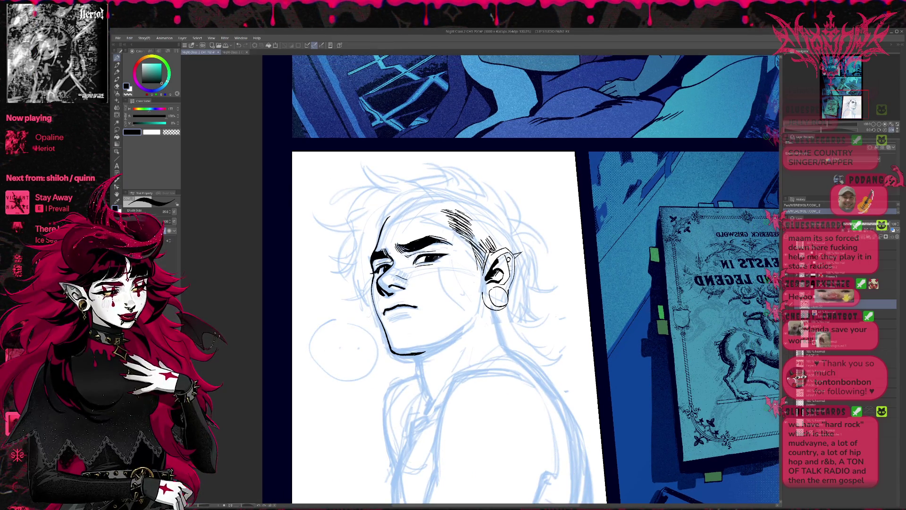
pyautogui.moveTo(508, 263)
pyautogui.mouseDown()
pyautogui.moveTo(527, 270)
pyautogui.moveTo(547, 247)
pyautogui.moveTo(532, 258)
pyautogui.moveTo(528, 238)
pyautogui.moveTo(525, 272)
pyautogui.mouseUp()
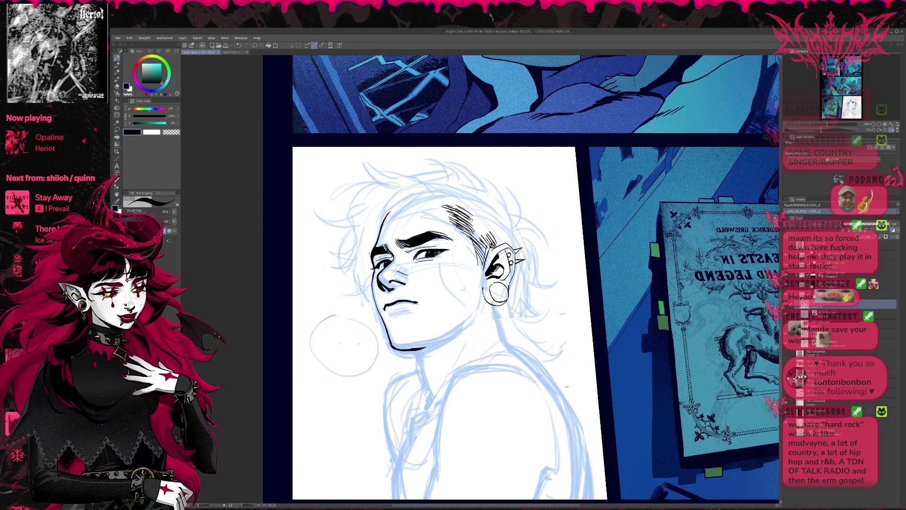
pyautogui.moveTo(464, 206); pyautogui.dragTo(440, 182)
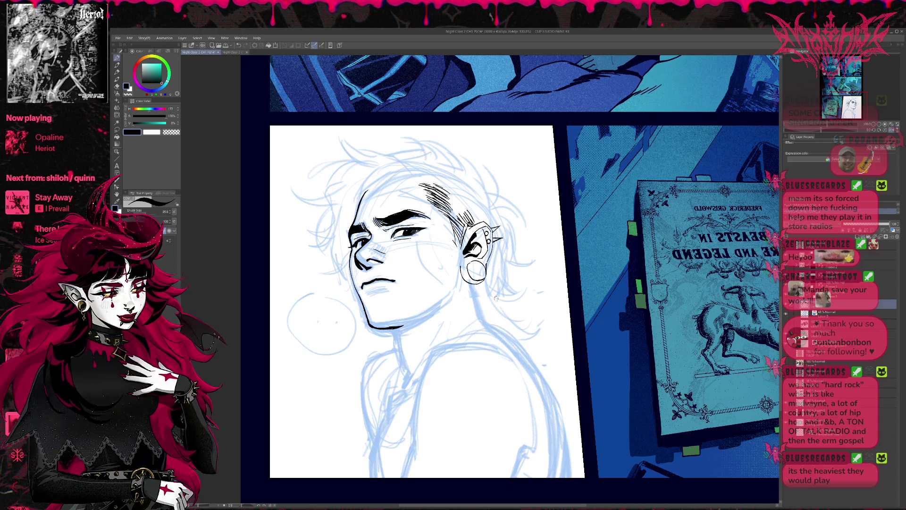
# Scale the inked head line art down slightly with Ctrl+T and commit the resize.
pyautogui.hotkey('ctrl', 't')
pyautogui.moveTo(503, 188); pyautogui.dragTo(495, 206)
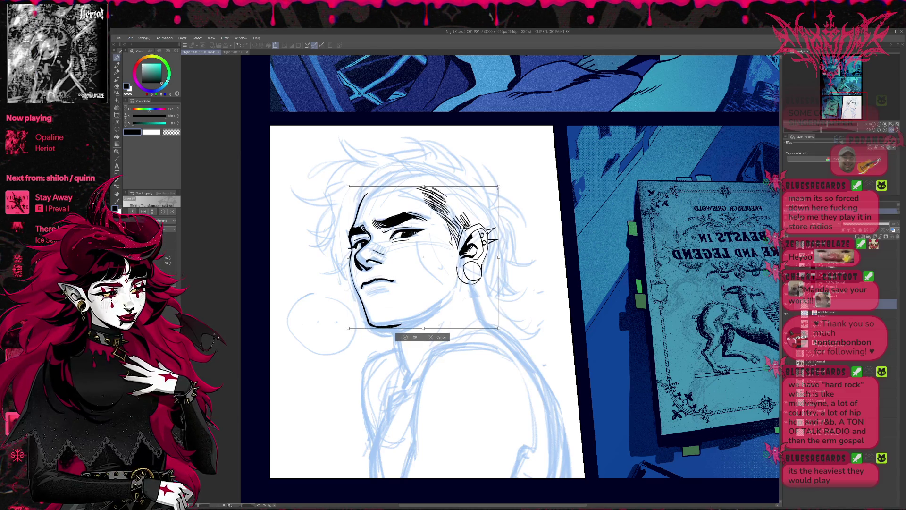
pyautogui.moveTo(498, 187); pyautogui.dragTo(492, 206)
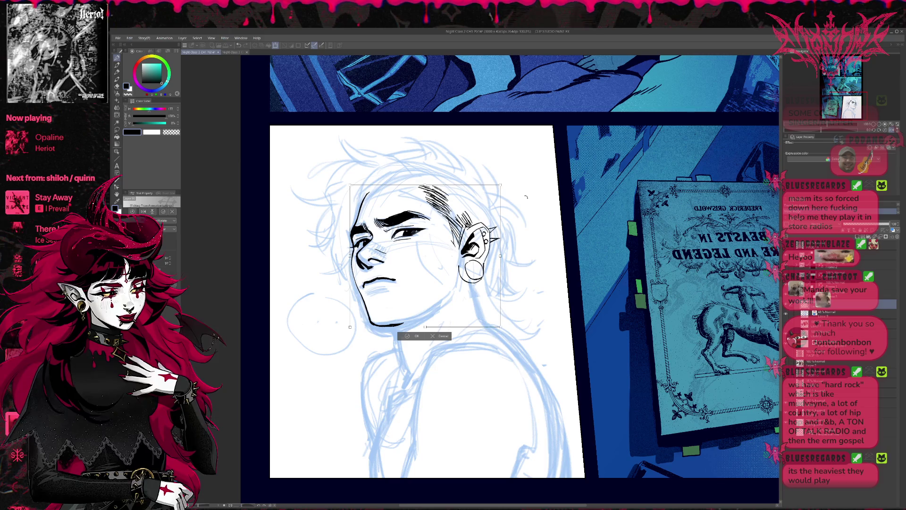
pyautogui.press('Return')
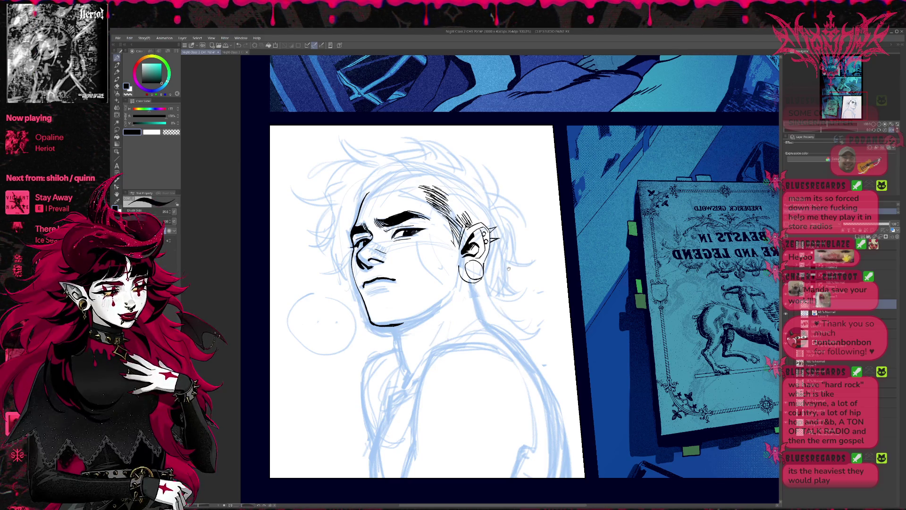
pyautogui.moveTo(399, 338)
pyautogui.mouseDown()
pyautogui.moveTo(388, 294)
pyautogui.moveTo(497, 321)
pyautogui.mouseUp()
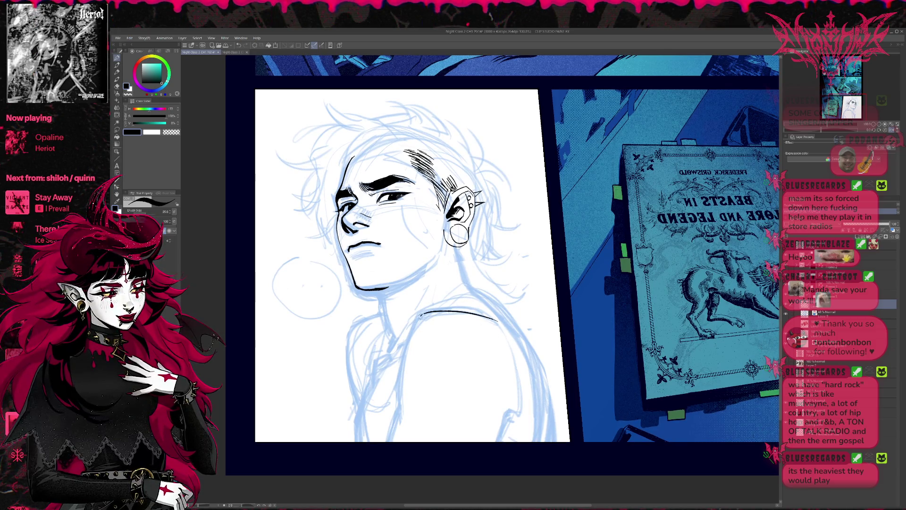
# Ink the outlines of both arms down toward the panel's bottom edge.
pyautogui.moveTo(423, 312)
pyautogui.mouseDown()
pyautogui.moveTo(399, 387)
pyautogui.moveTo(386, 490)
pyautogui.moveTo(379, 477)
pyautogui.mouseUp()
pyautogui.moveTo(396, 329); pyautogui.dragTo(383, 397)
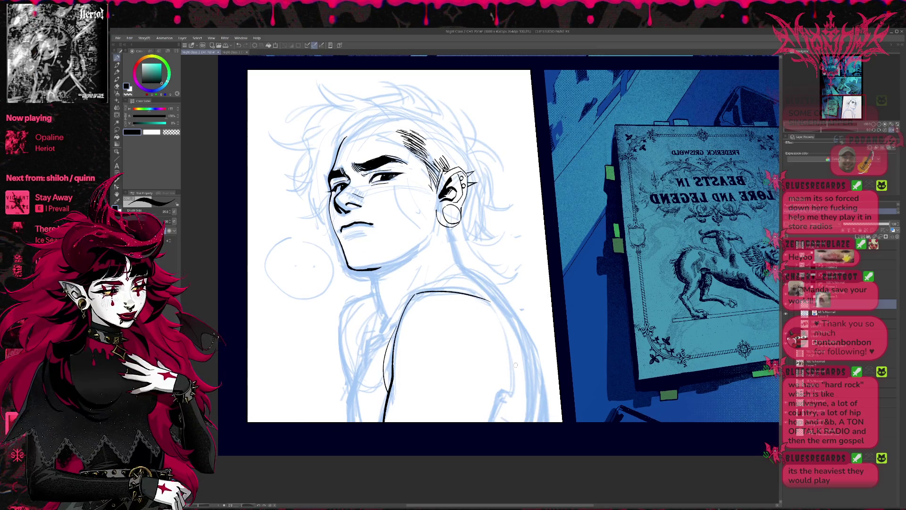
pyautogui.moveTo(490, 421); pyautogui.dragTo(496, 396)
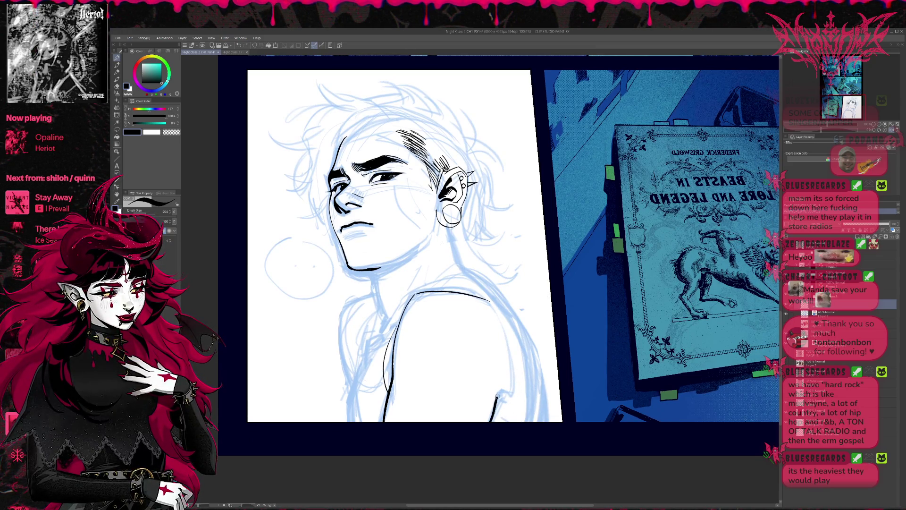
pyautogui.moveTo(504, 308); pyautogui.dragTo(522, 420)
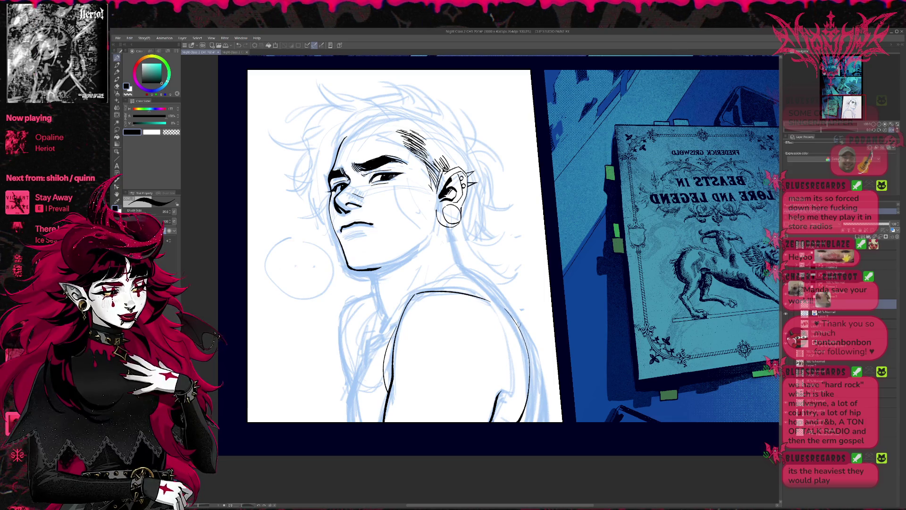
pyautogui.moveTo(513, 281); pyautogui.dragTo(508, 270)
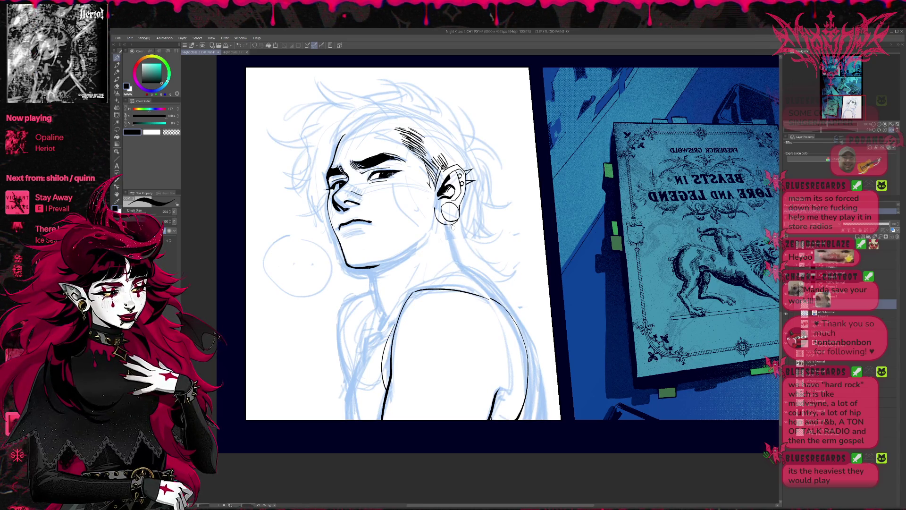
# Ink the neck line from the earring down to the shoulder, redrawing until it sits right.
pyautogui.moveTo(450, 223)
pyautogui.mouseDown()
pyautogui.moveTo(461, 254)
pyautogui.moveTo(526, 332)
pyautogui.moveTo(531, 356)
pyautogui.mouseUp()
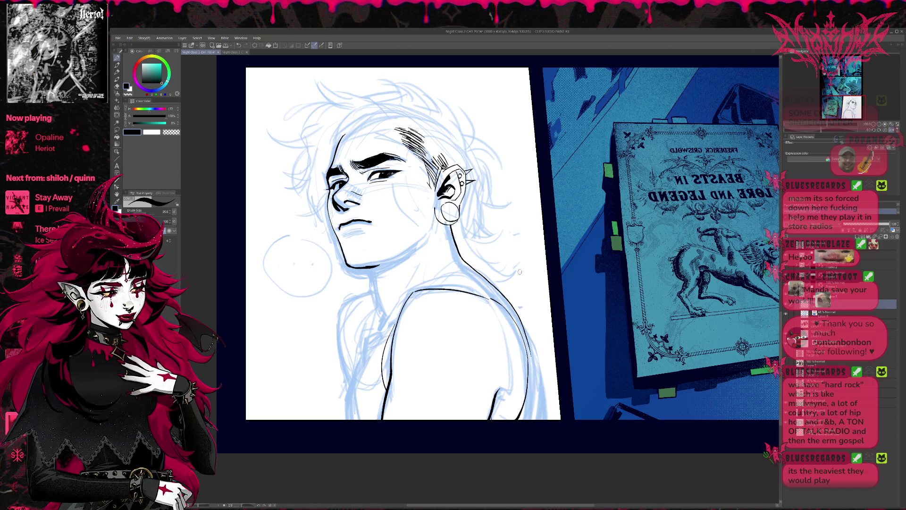
pyautogui.hotkey('ctrl', 'z')
pyautogui.moveTo(451, 234)
pyautogui.mouseDown()
pyautogui.moveTo(455, 252)
pyautogui.moveTo(512, 305)
pyautogui.moveTo(533, 420)
pyautogui.mouseUp()
pyautogui.hotkey('ctrl', 'z')
pyautogui.hotkey('ctrl', 'z')
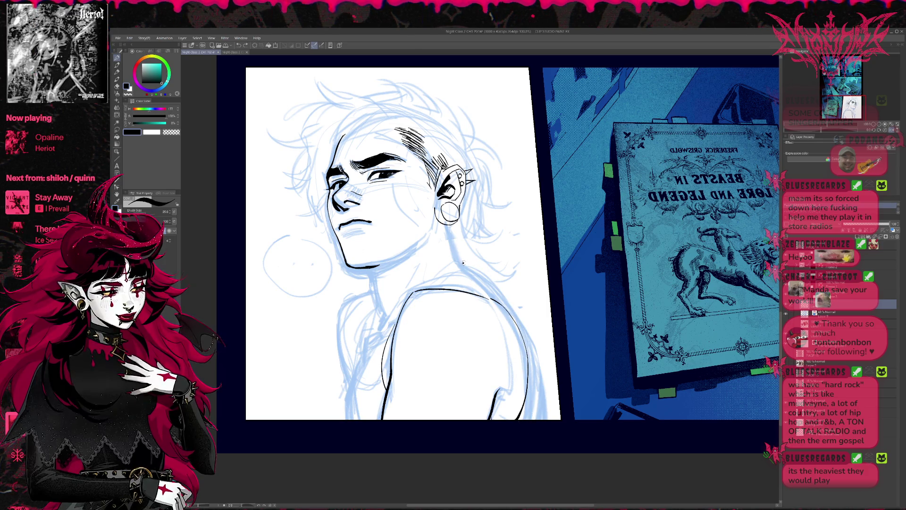
pyautogui.moveTo(464, 262)
pyautogui.mouseDown()
pyautogui.moveTo(507, 302)
pyautogui.moveTo(531, 355)
pyautogui.moveTo(538, 419)
pyautogui.mouseUp()
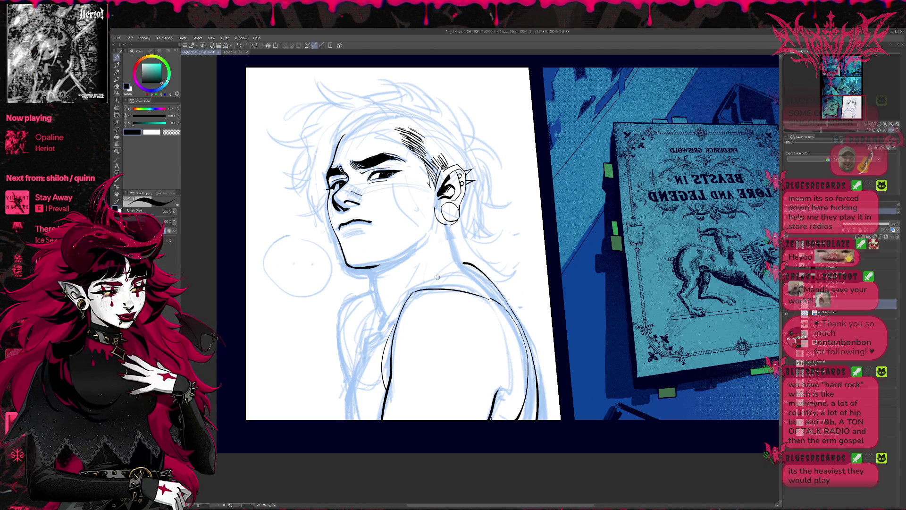
pyautogui.moveTo(432, 286); pyautogui.dragTo(448, 245)
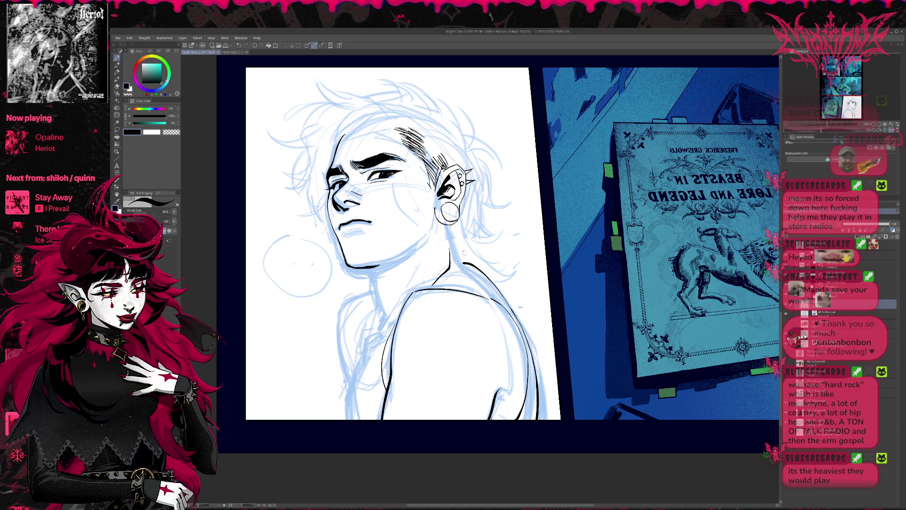
pyautogui.hotkey('ctrl', 'z')
pyautogui.moveTo(464, 263); pyautogui.dragTo(451, 228)
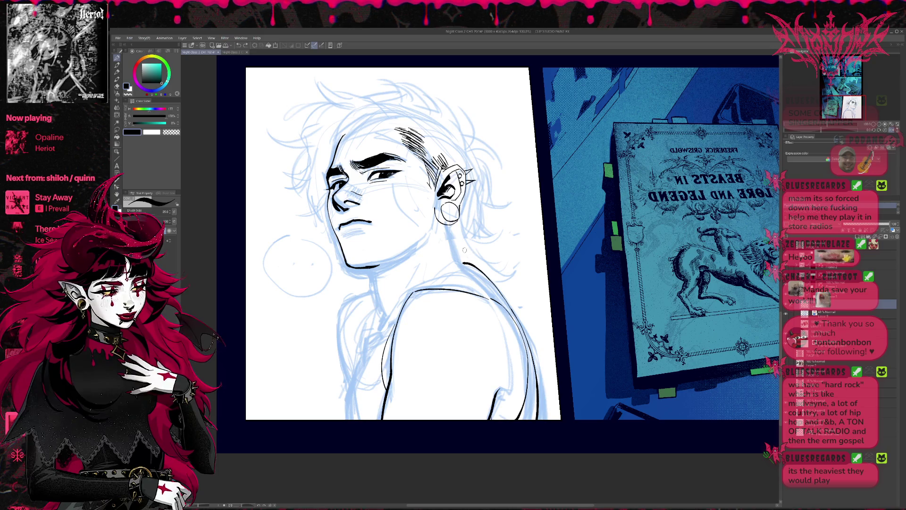
# Redraw the shoulder curve toward the neck until one smooth black stroke remains.
pyautogui.moveTo(434, 284); pyautogui.dragTo(466, 261)
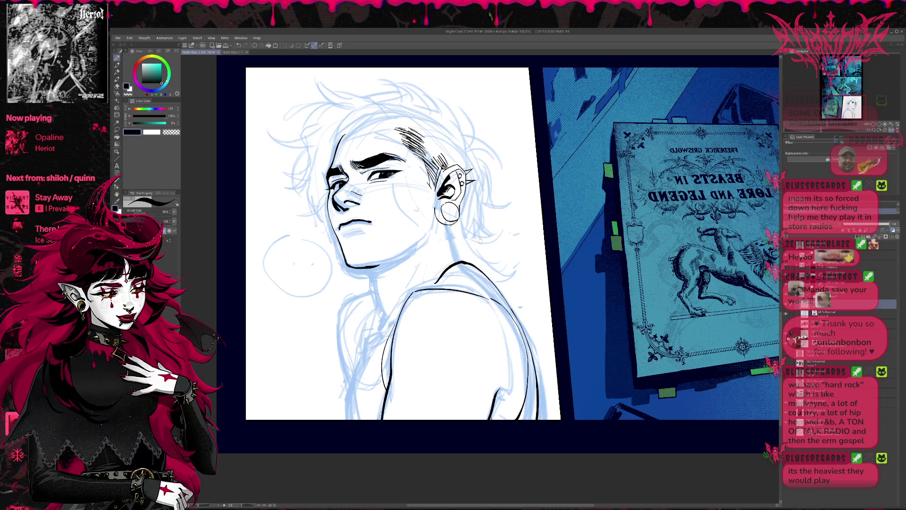
pyautogui.hotkey('ctrl', 'z')
pyautogui.moveTo(428, 284); pyautogui.dragTo(464, 261)
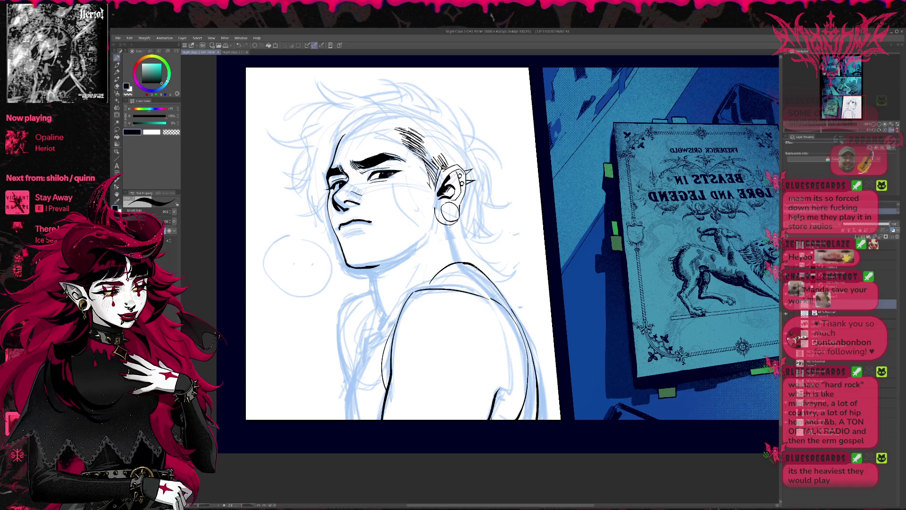
pyautogui.hotkey('ctrl', 'z')
pyautogui.moveTo(428, 285); pyautogui.dragTo(470, 261)
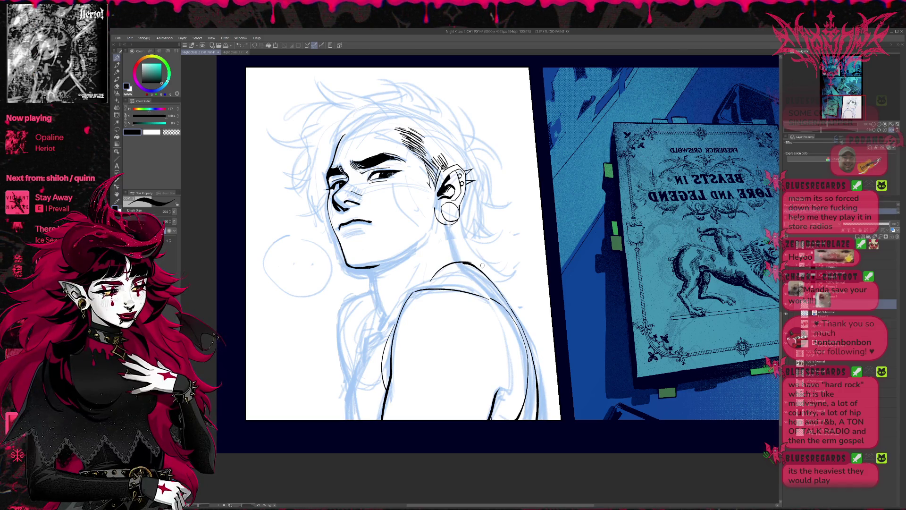
pyautogui.hotkey('ctrl', 'z')
pyautogui.moveTo(428, 285); pyautogui.dragTo(472, 267)
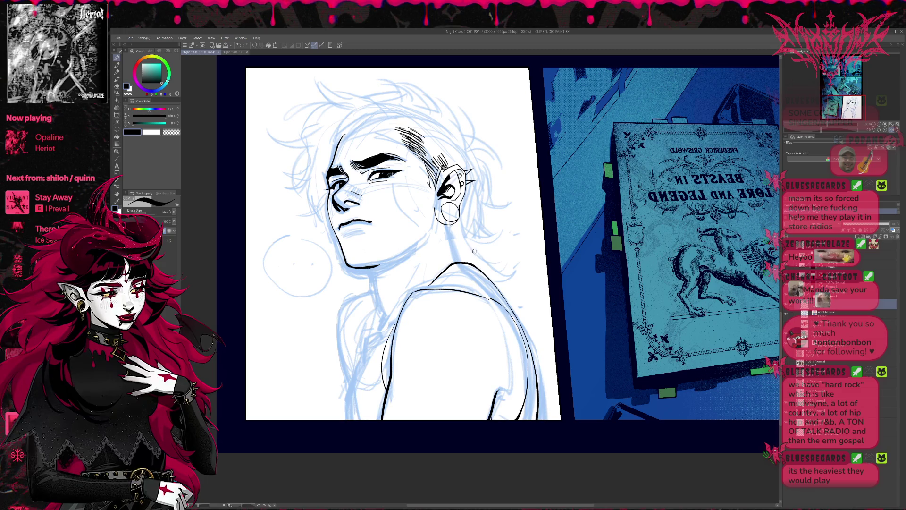
# Mirror the canvas and erase the rough part of the neck and shoulder line.
pyautogui.click(887, 126)
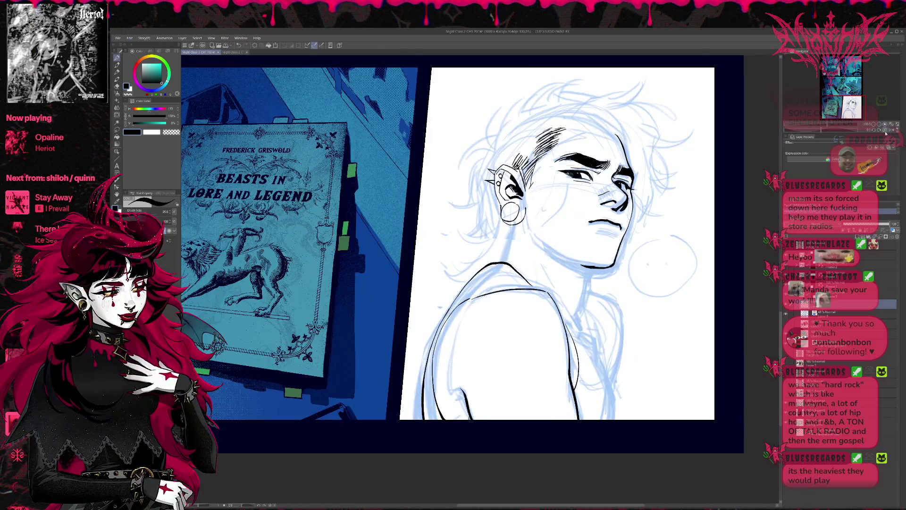
pyautogui.moveTo(648, 206); pyautogui.dragTo(608, 202)
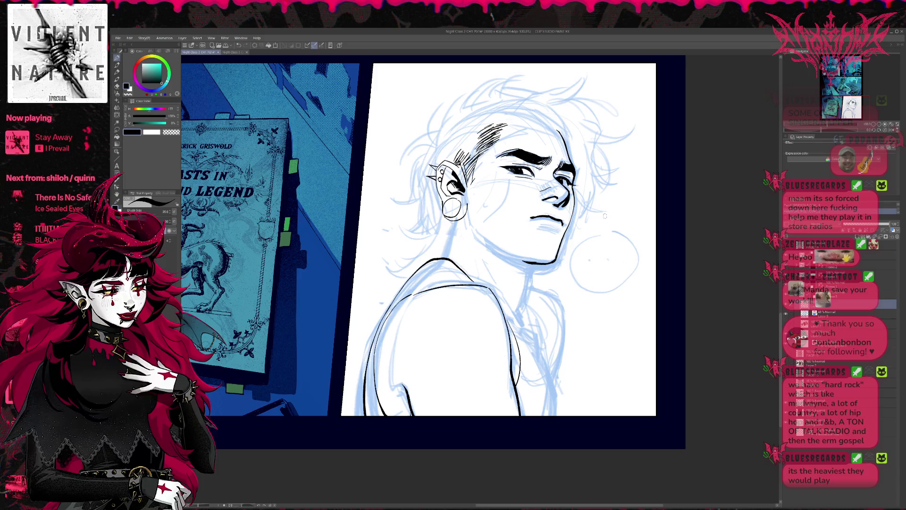
pyautogui.press('e')
pyautogui.moveTo(431, 258); pyautogui.dragTo(475, 278)
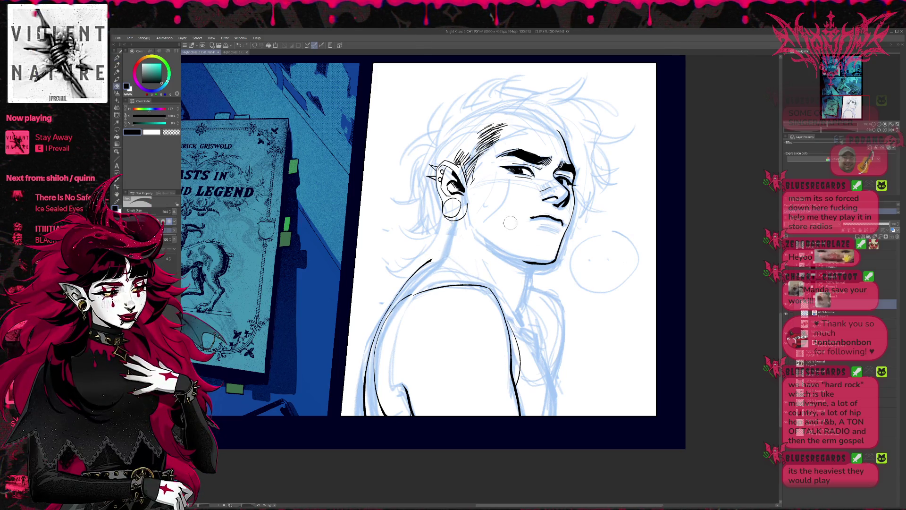
pyautogui.press('p')
# Redraw a clean neck line from the jaw down to the shoulder, then fit the page.
pyautogui.moveTo(526, 255)
pyautogui.mouseDown()
pyautogui.moveTo(533, 272)
pyautogui.moveTo(544, 227)
pyautogui.mouseUp()
pyautogui.moveTo(512, 304); pyautogui.dragTo(535, 255)
pyautogui.hotkey('ctrl', 'z')
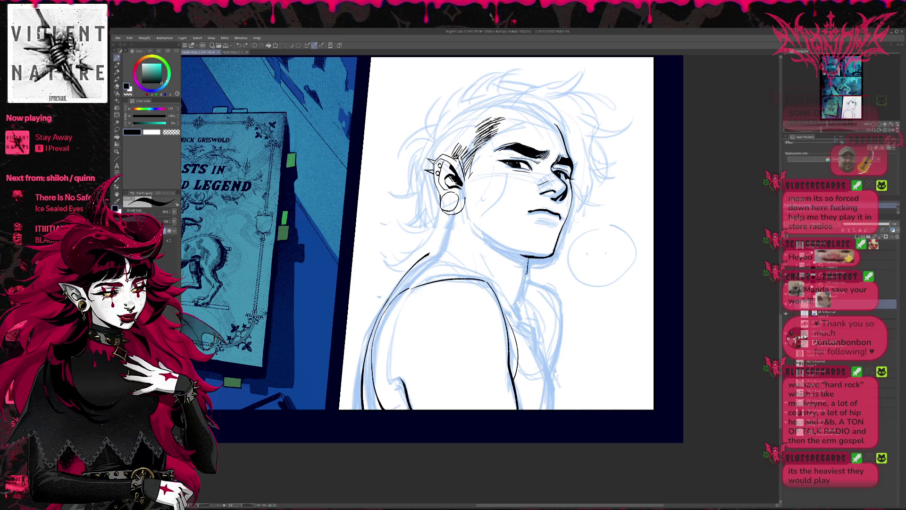
pyautogui.moveTo(519, 290); pyautogui.dragTo(512, 309)
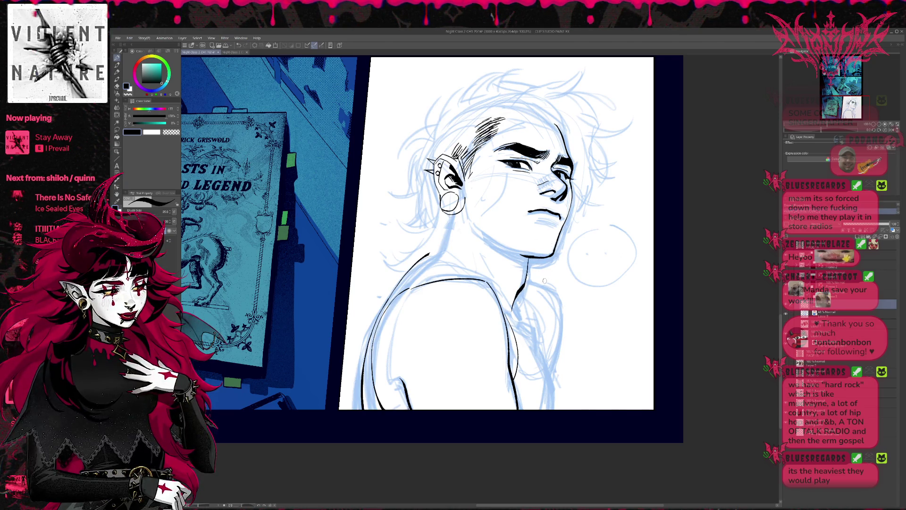
pyautogui.hotkey('ctrl', 'z')
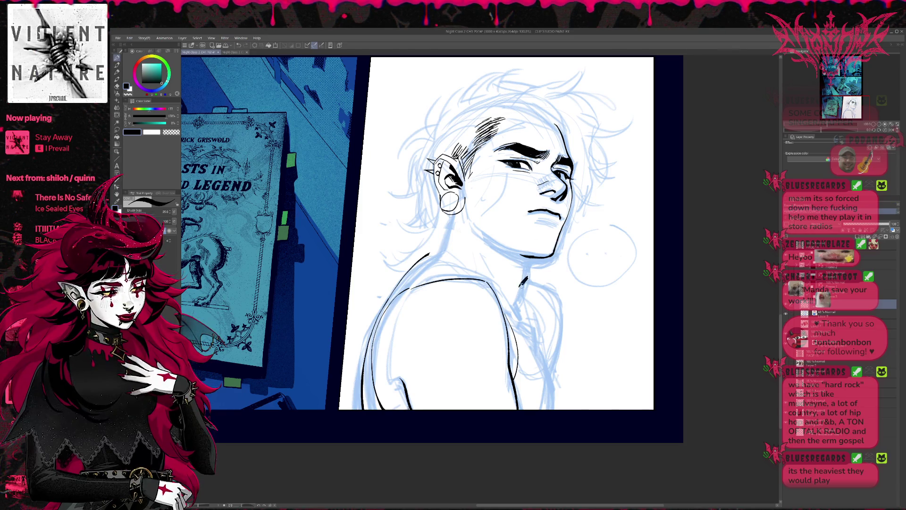
pyautogui.moveTo(523, 285); pyautogui.dragTo(532, 267)
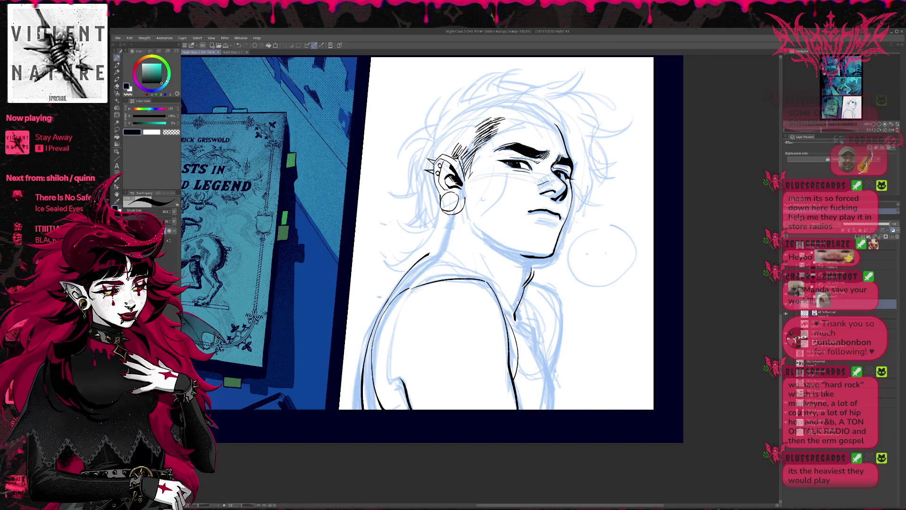
pyautogui.moveTo(526, 283); pyautogui.dragTo(516, 310)
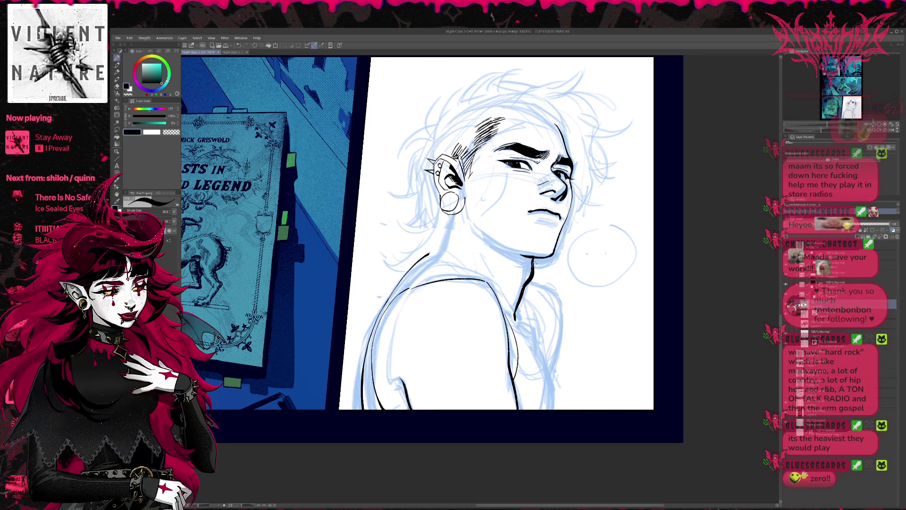
pyautogui.hotkey('ctrl', '0')
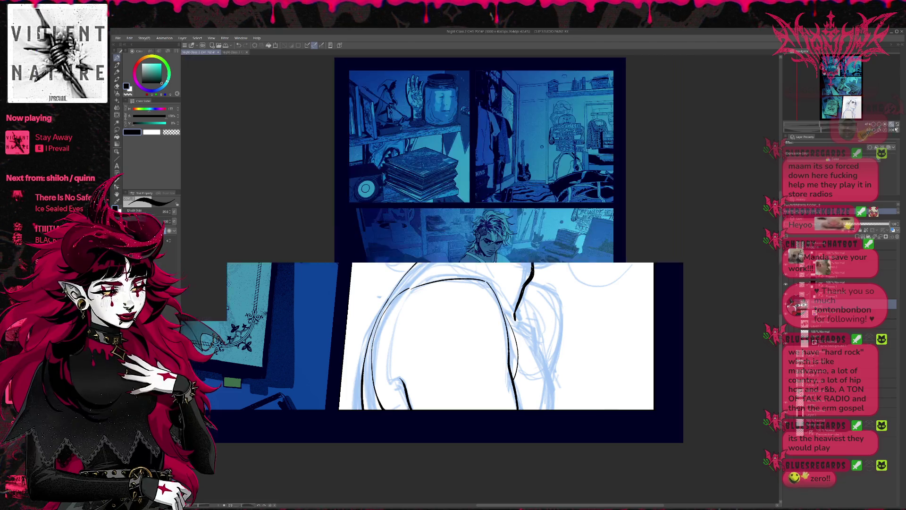
pyautogui.click(894, 129)
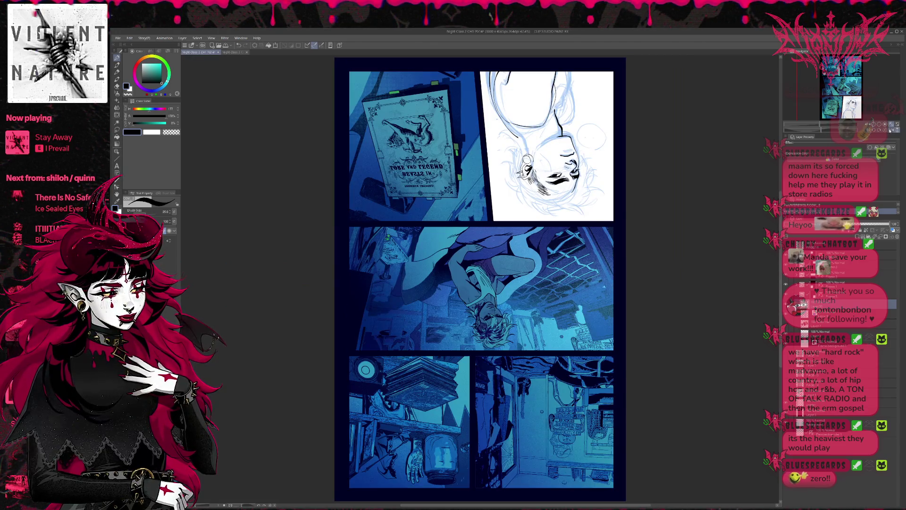
# Set the page view upright, zoom in on the bottom sketch panel, and undo the last neck stroke.
pyautogui.click(895, 131)
pyautogui.click(895, 131)
pyautogui.click(883, 110)
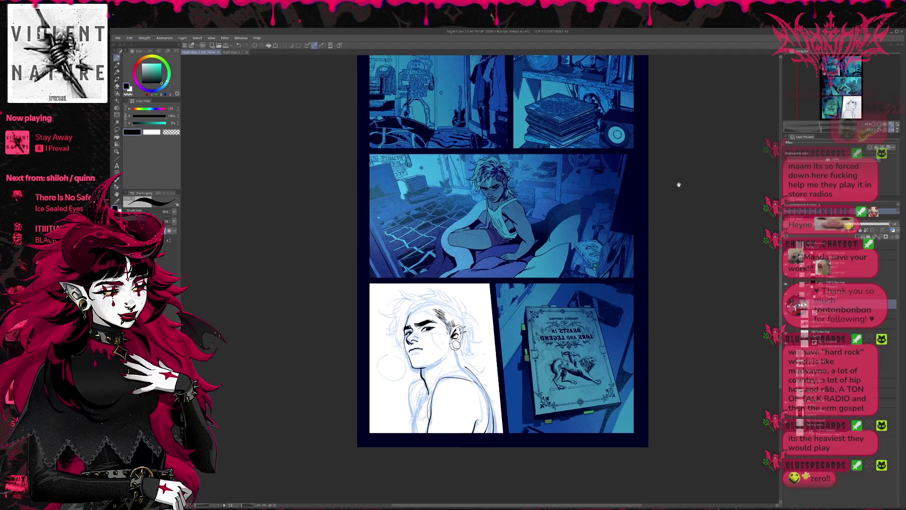
pyautogui.click(873, 124)
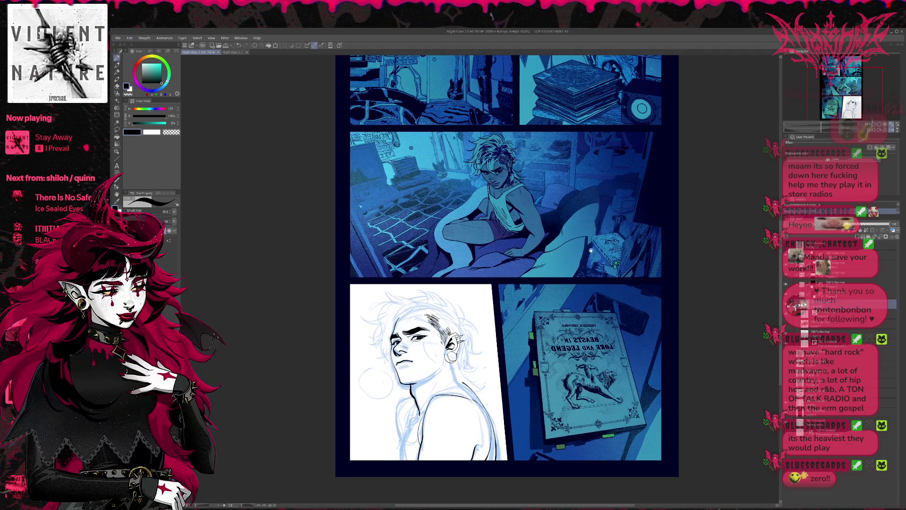
pyautogui.moveTo(541, 246); pyautogui.dragTo(563, 219)
pyautogui.hotkey('ctrl', '+')
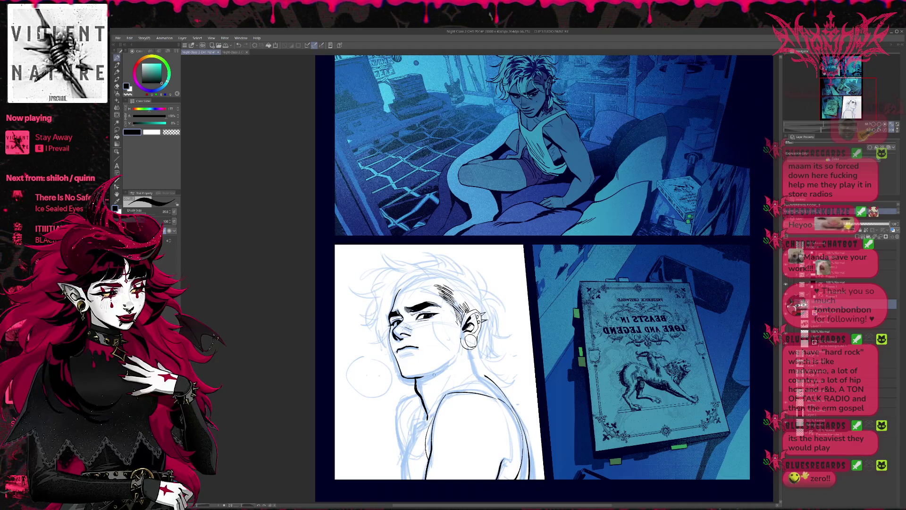
pyautogui.hotkey('ctrl', 'z')
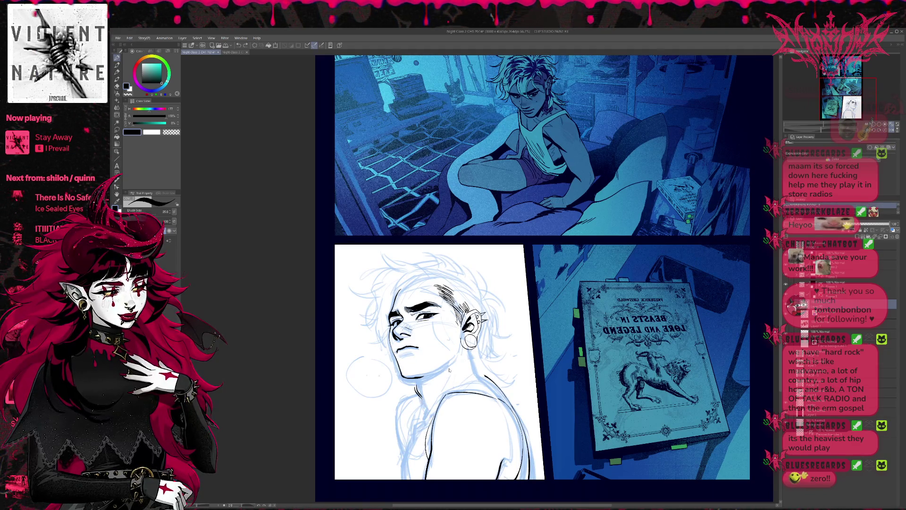
# Refocus the canvas and erase the hoop earring with a large eraser, restoring normal view orientation.
pyautogui.press('p')
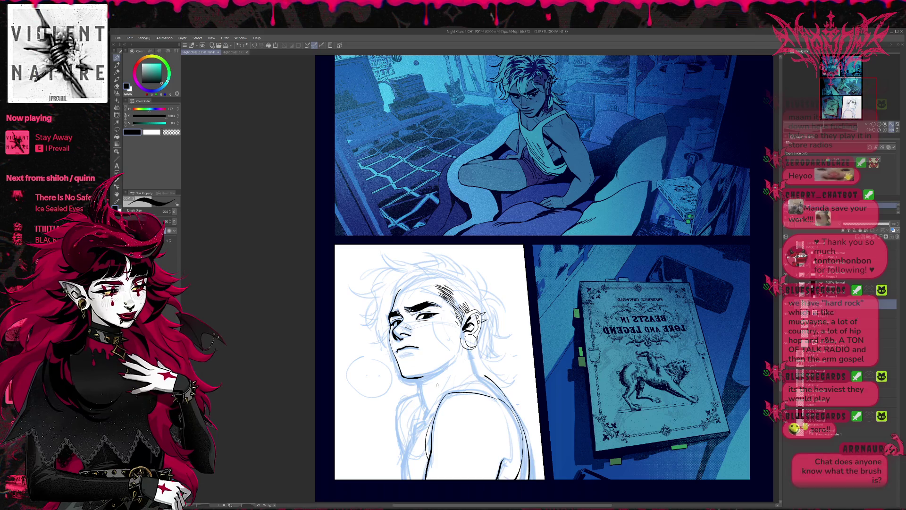
pyautogui.press('p')
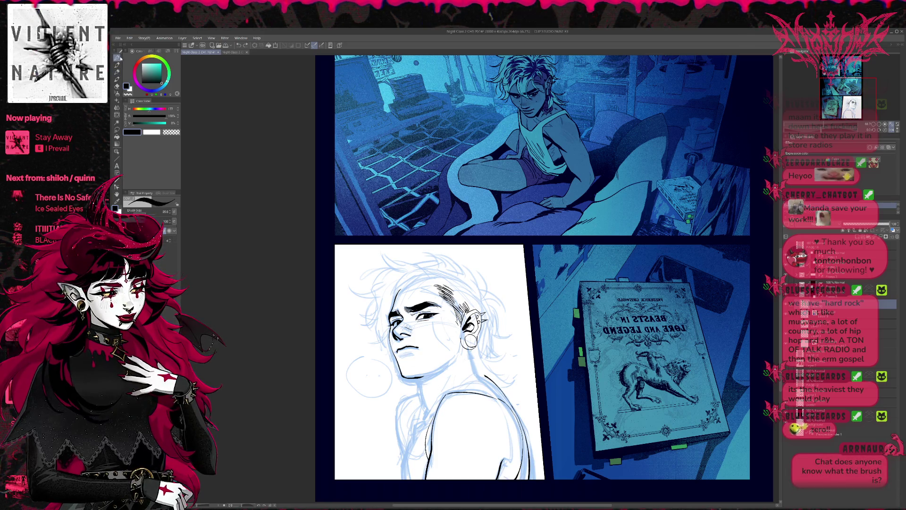
pyautogui.scroll(-1, 520, 291)
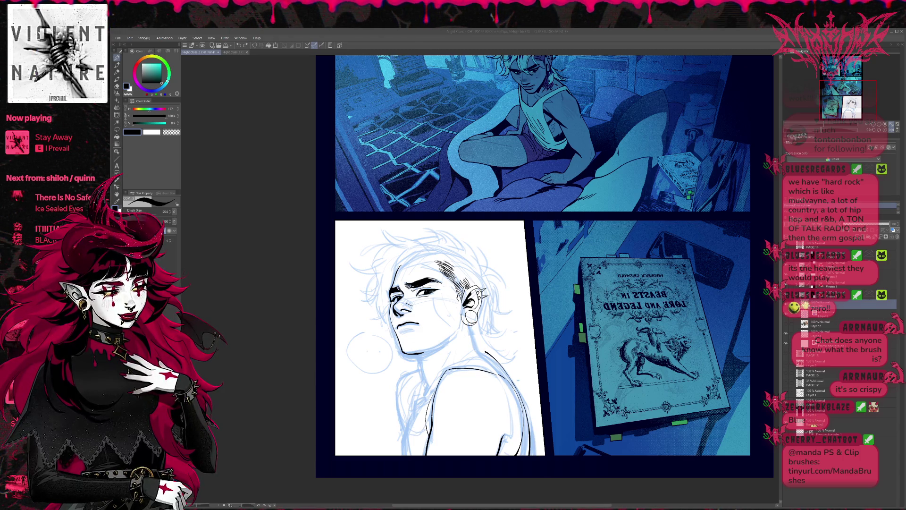
pyautogui.click(478, 272)
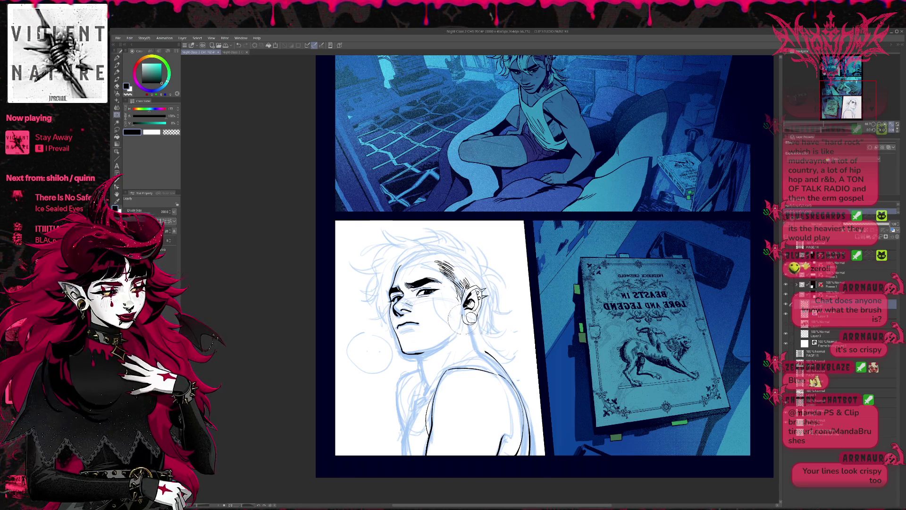
pyautogui.press('e')
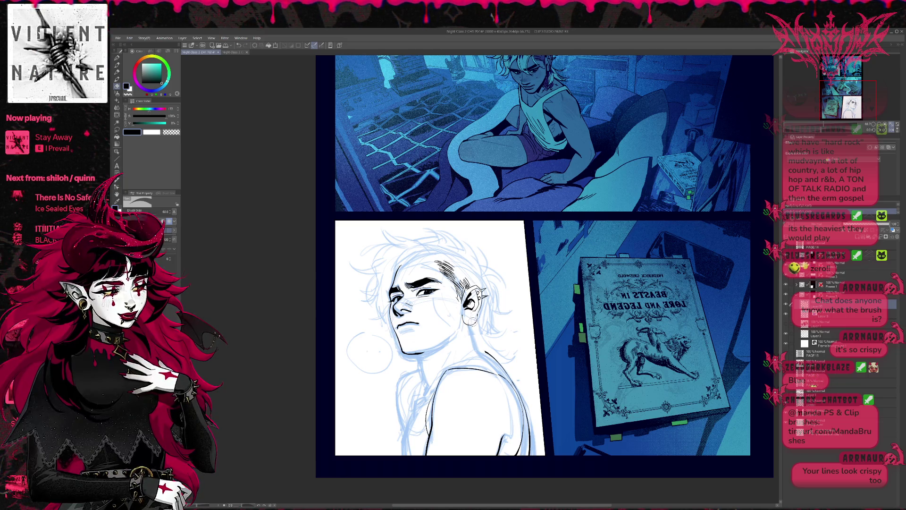
pyautogui.click(892, 129)
# Touch up the earlobe outline and the left side of the earring hoop.
pyautogui.scroll(4, 472, 278)
pyautogui.press('p')
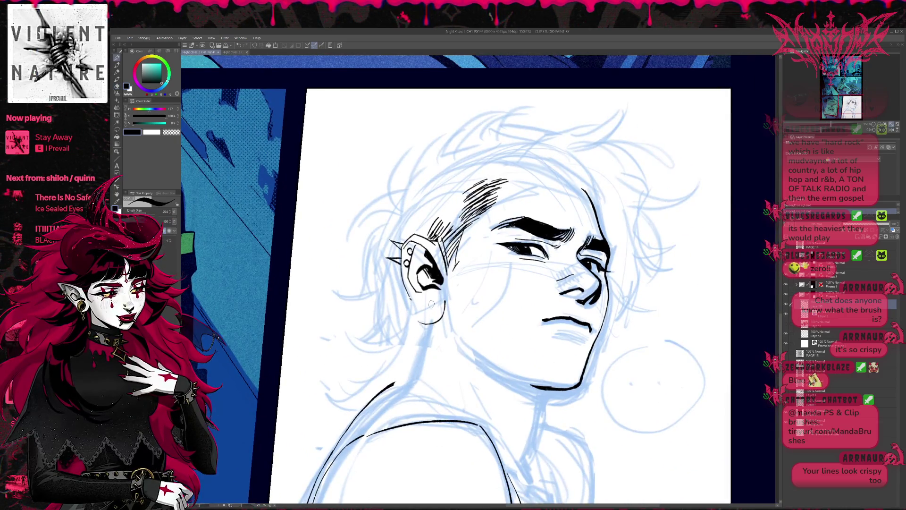
pyautogui.moveTo(441, 305)
pyautogui.mouseDown()
pyautogui.moveTo(418, 320)
pyautogui.moveTo(433, 305)
pyautogui.mouseUp()
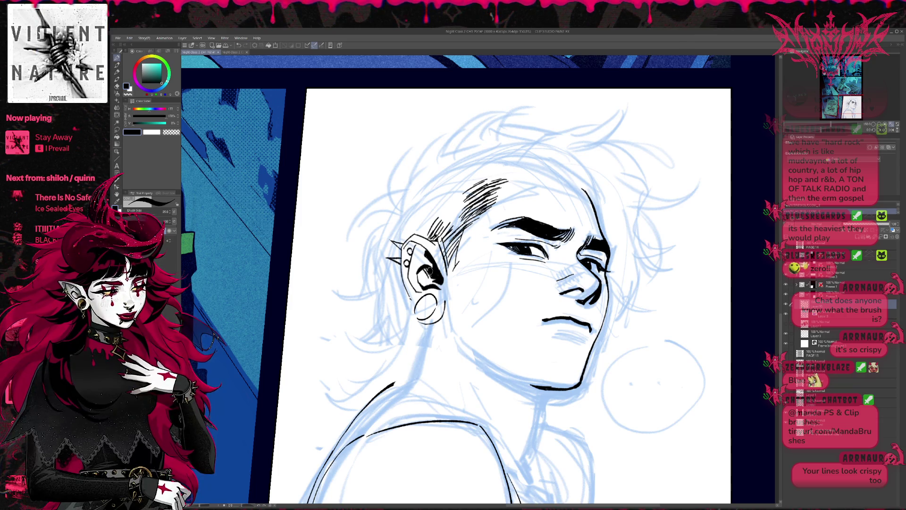
pyautogui.moveTo(410, 309); pyautogui.dragTo(421, 304)
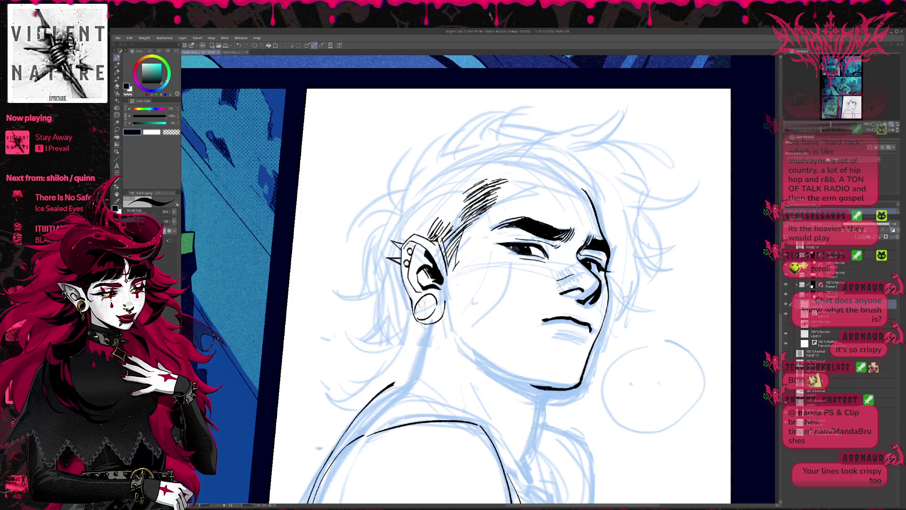
# Replace the latest hairline hatching with a new hatching stroke along the hairline.
pyautogui.moveTo(640, 239); pyautogui.dragTo(559, 237)
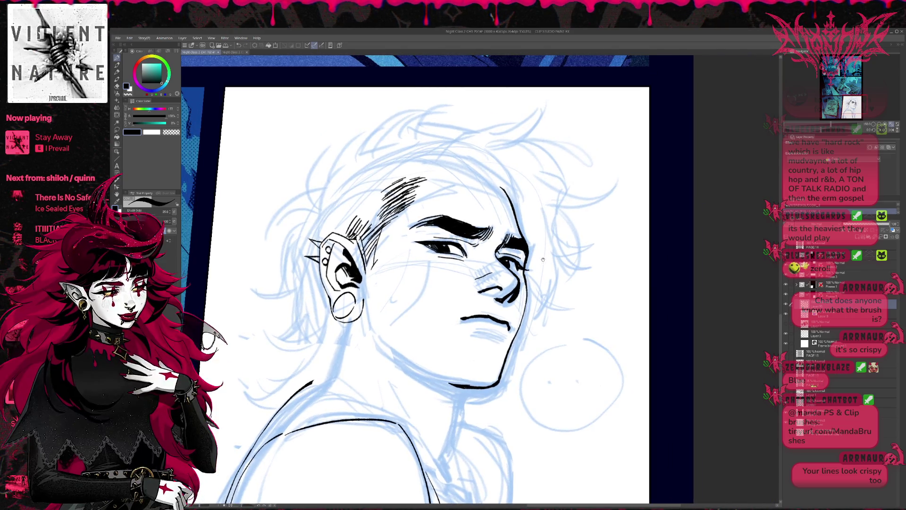
pyautogui.hotkey('ctrl', 'z')
pyautogui.hotkey('ctrl', 'z')
pyautogui.hotkey('ctrl', 'z')
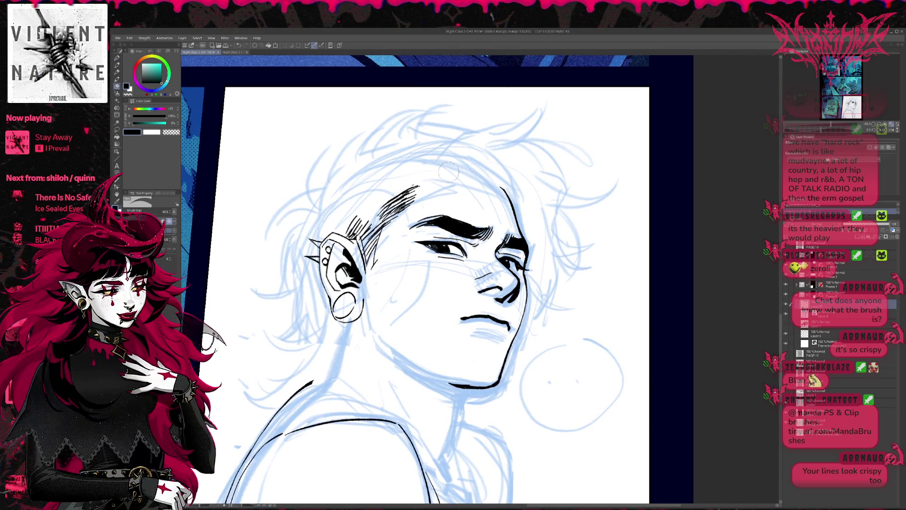
pyautogui.moveTo(399, 196)
pyautogui.mouseDown()
pyautogui.moveTo(423, 184)
pyautogui.moveTo(485, 183)
pyautogui.mouseUp()
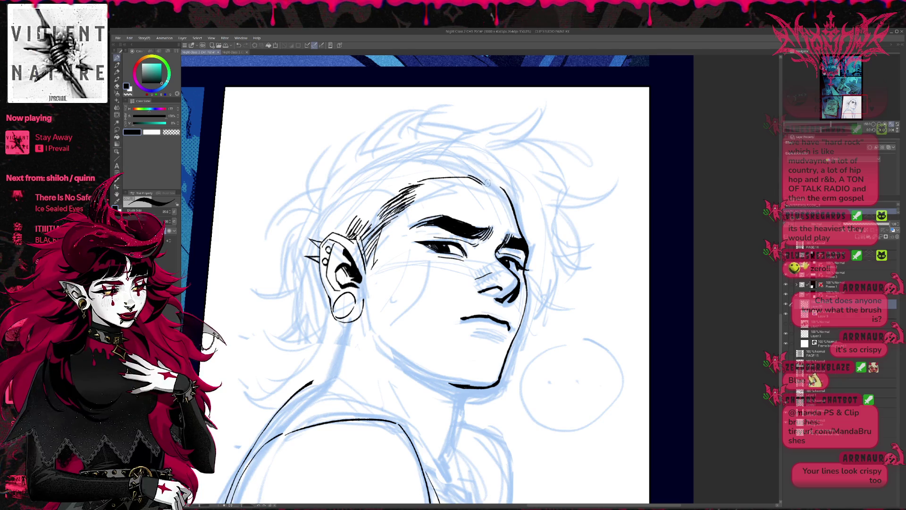
pyautogui.moveTo(470, 166); pyautogui.dragTo(512, 159)
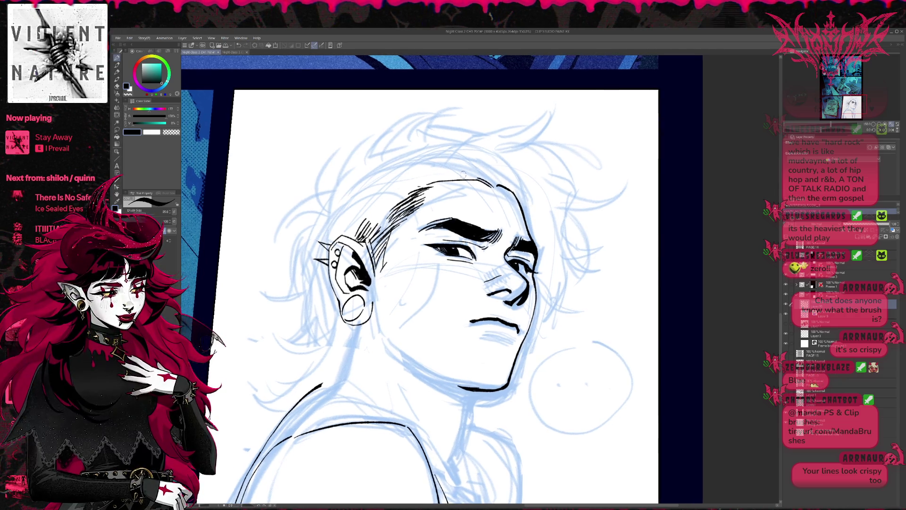
pyautogui.press('e')
pyautogui.moveTo(508, 193); pyautogui.dragTo(510, 156)
# Thicken and extend the underside of the jawline with a longer pen stroke.
pyautogui.press('p')
pyautogui.scroll(-2, 591, 178)
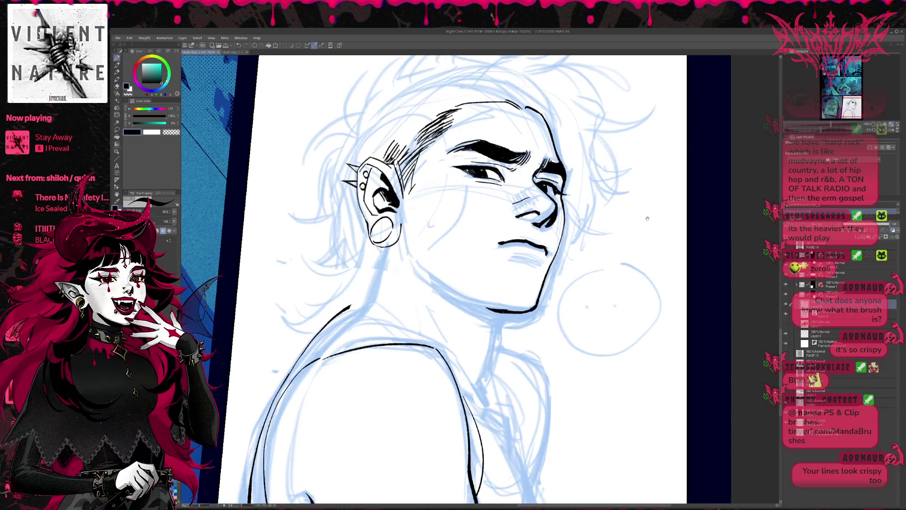
pyautogui.press('e')
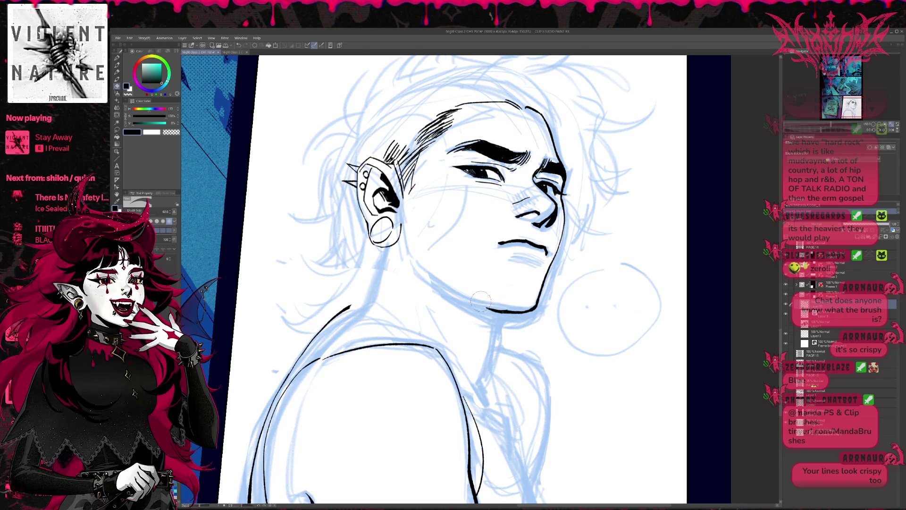
pyautogui.press('p')
pyautogui.moveTo(486, 306); pyautogui.dragTo(509, 311)
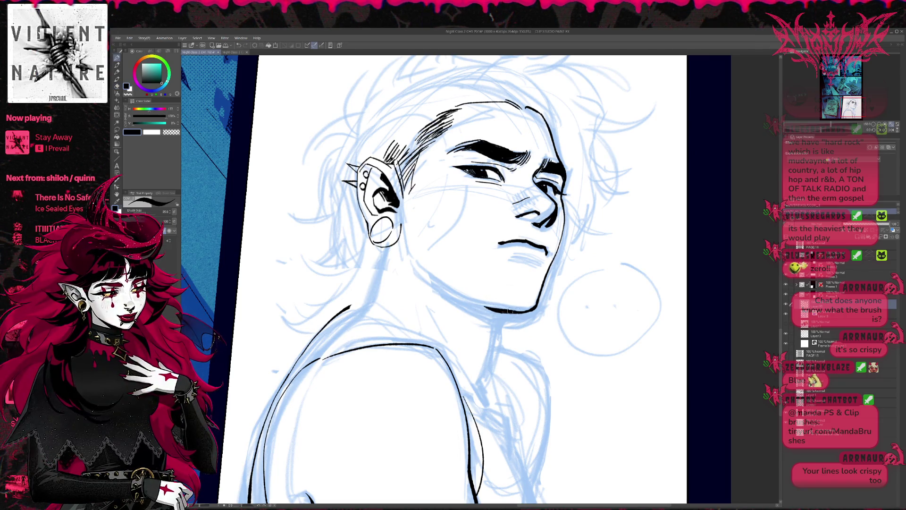
# On the mirrored canvas, try and undo short strokes around the shoulder and neck.
pyautogui.press('h')
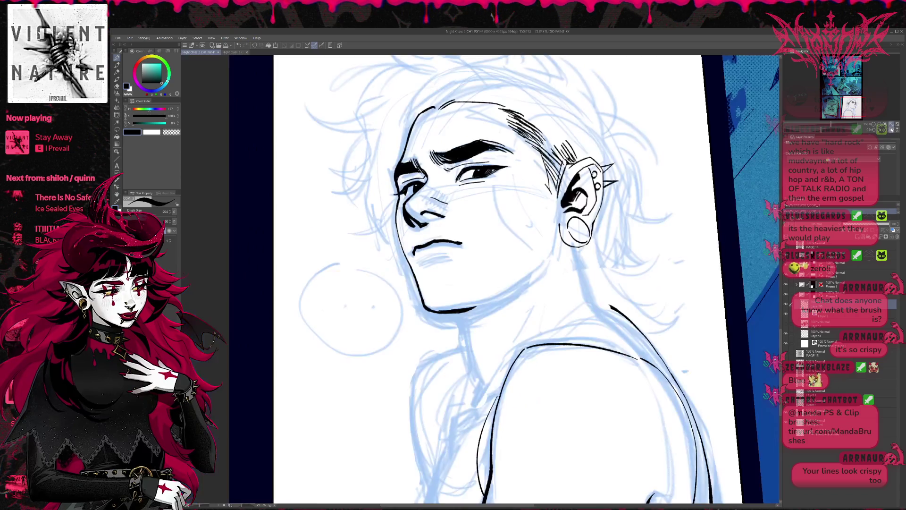
pyautogui.moveTo(660, 233)
pyautogui.mouseDown()
pyautogui.moveTo(596, 232)
pyautogui.moveTo(595, 187)
pyautogui.moveTo(575, 247)
pyautogui.moveTo(585, 203)
pyautogui.mouseUp()
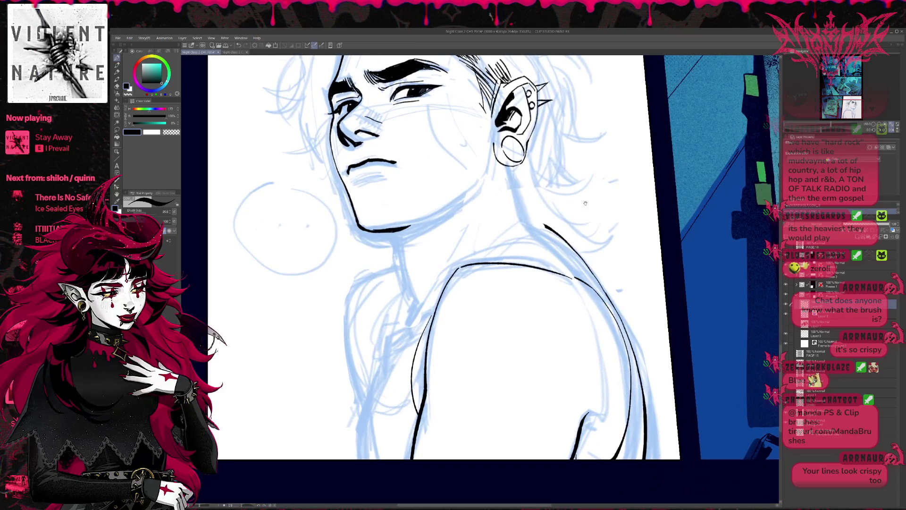
pyautogui.moveTo(427, 296)
pyautogui.mouseDown()
pyautogui.moveTo(408, 338)
pyautogui.moveTo(413, 314)
pyautogui.moveTo(435, 301)
pyautogui.mouseUp()
pyautogui.hotkey('ctrl', 'z')
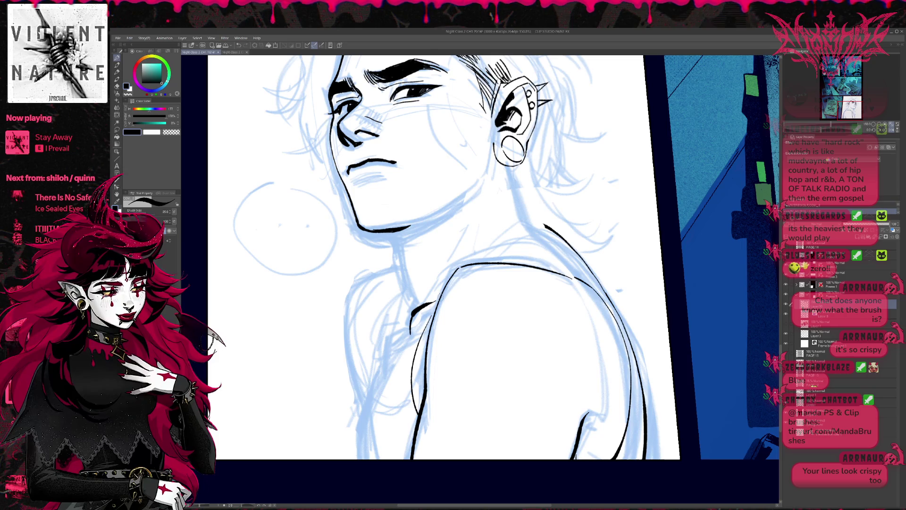
pyautogui.moveTo(472, 263); pyautogui.dragTo(469, 298)
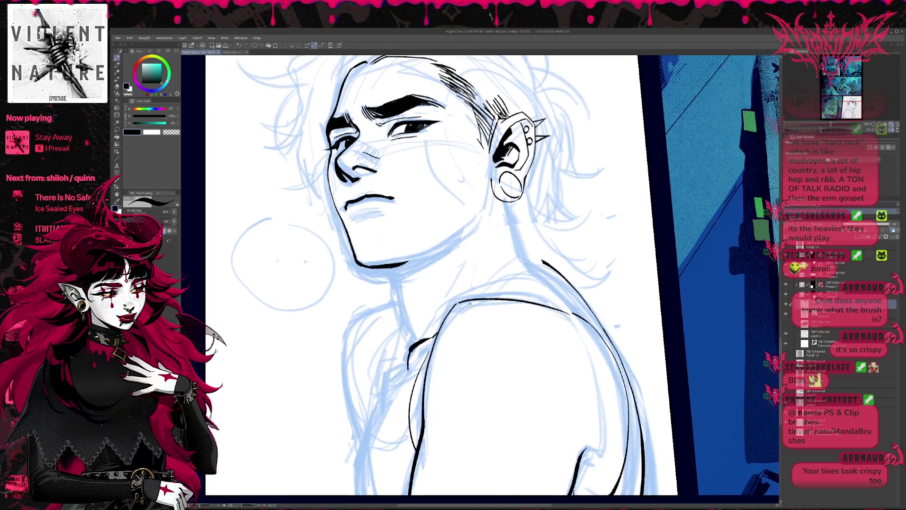
pyautogui.hotkey('ctrl', 'z')
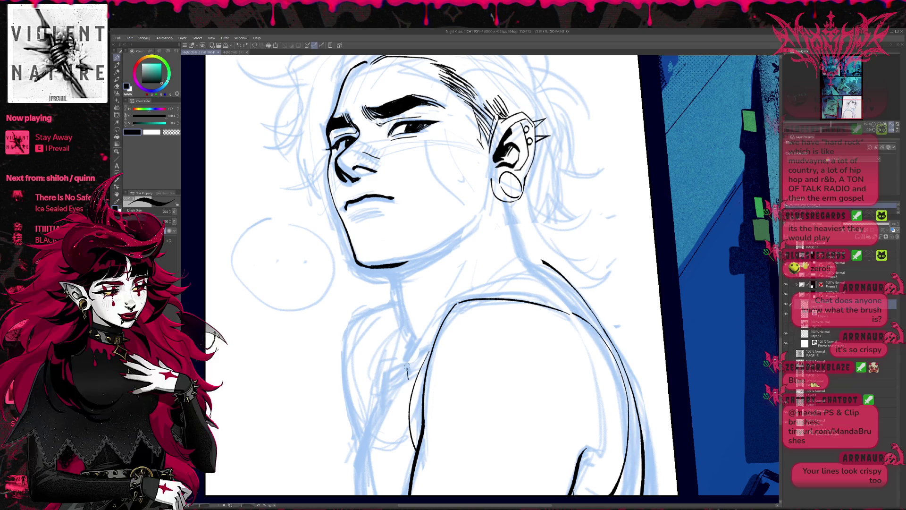
pyautogui.moveTo(407, 376); pyautogui.dragTo(432, 340)
pyautogui.moveTo(395, 380); pyautogui.dragTo(383, 351)
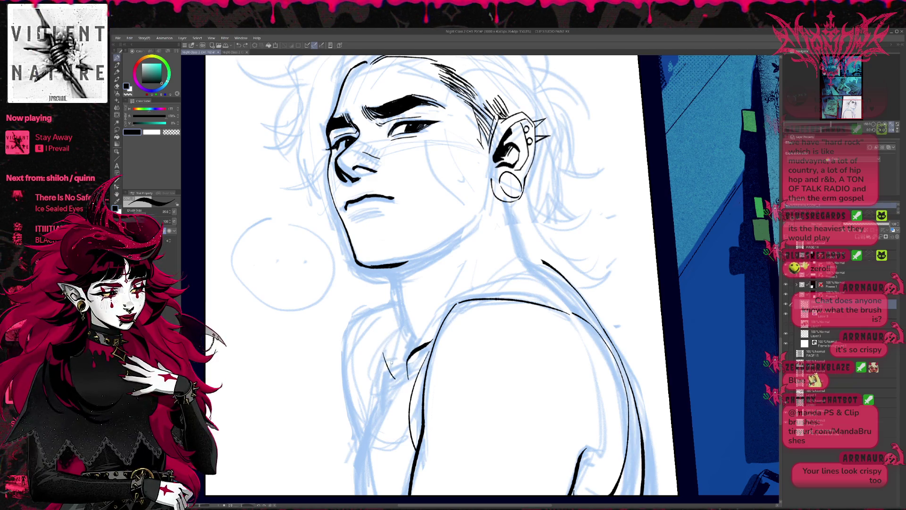
pyautogui.hotkey('ctrl', 'z')
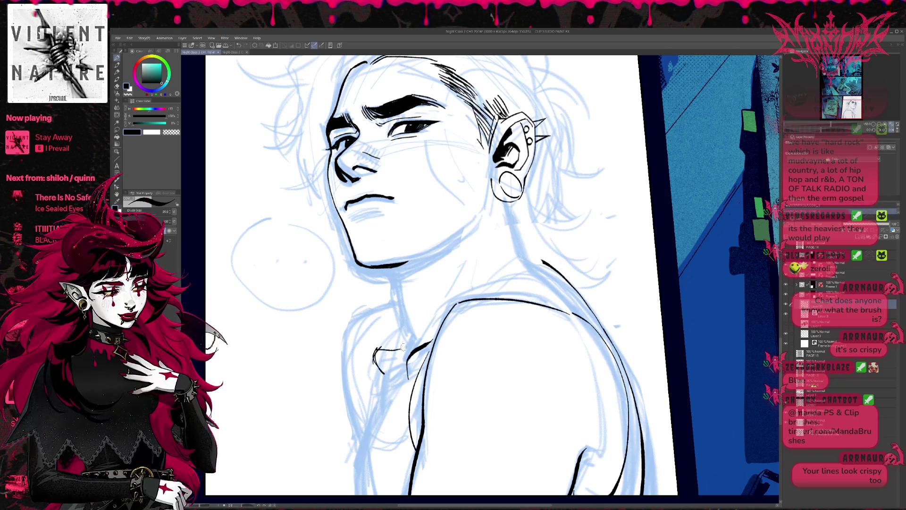
pyautogui.moveTo(375, 359)
pyautogui.mouseDown()
pyautogui.moveTo(423, 351)
pyautogui.moveTo(375, 357)
pyautogui.moveTo(379, 384)
pyautogui.moveTo(422, 339)
pyautogui.mouseUp()
# Ink a collarbone line near the neck, erasing the stray neck line.
pyautogui.press('r')
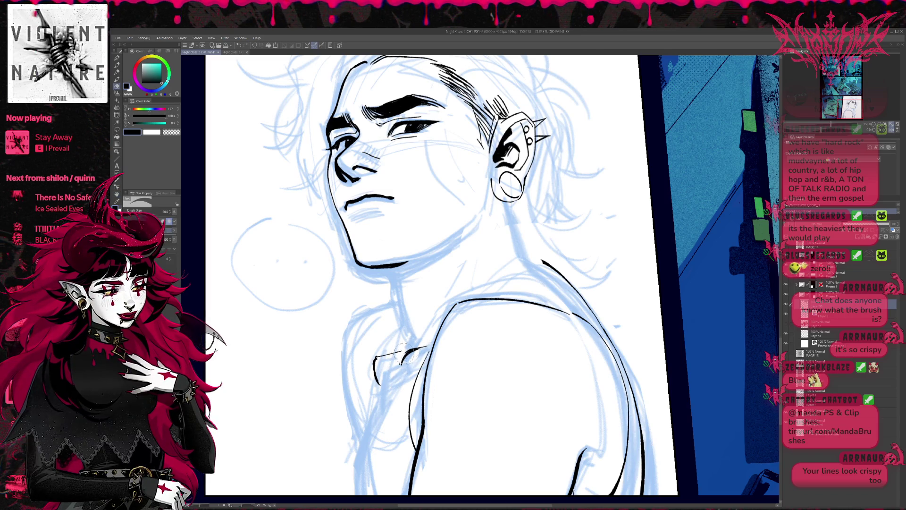
pyautogui.hotkey('ctrl', 'z')
pyautogui.hotkey('ctrl', 'z')
pyautogui.hotkey('ctrl', 'z')
pyautogui.press('p')
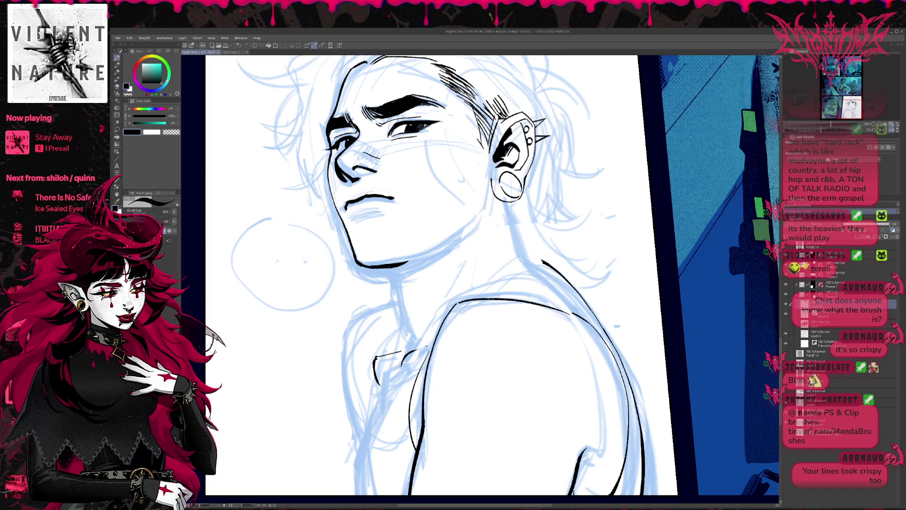
pyautogui.moveTo(407, 355)
pyautogui.mouseDown()
pyautogui.moveTo(428, 345)
pyautogui.moveTo(375, 354)
pyautogui.moveTo(385, 347)
pyautogui.moveTo(398, 360)
pyautogui.moveTo(374, 365)
pyautogui.mouseUp()
pyautogui.press('e')
pyautogui.press('p')
# Ink a thin line up the neck to the jaw, dropping the extra left-edge line.
pyautogui.scroll(3, 477, 295)
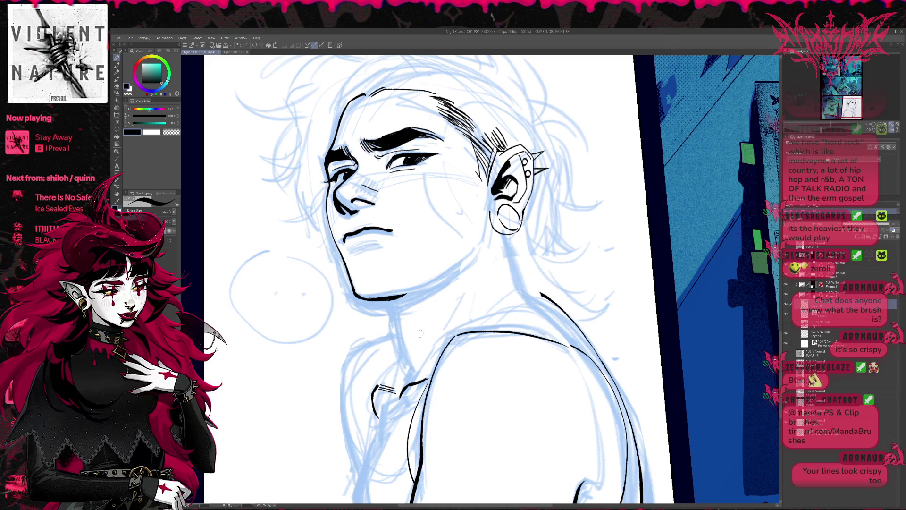
pyautogui.moveTo(410, 379); pyautogui.dragTo(471, 266)
pyautogui.scroll(-2, 474, 275)
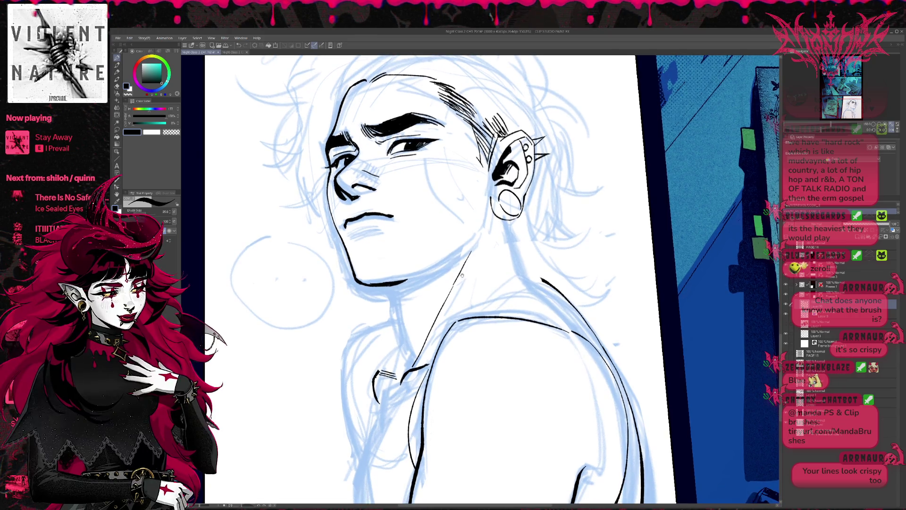
pyautogui.moveTo(396, 373); pyautogui.dragTo(392, 309)
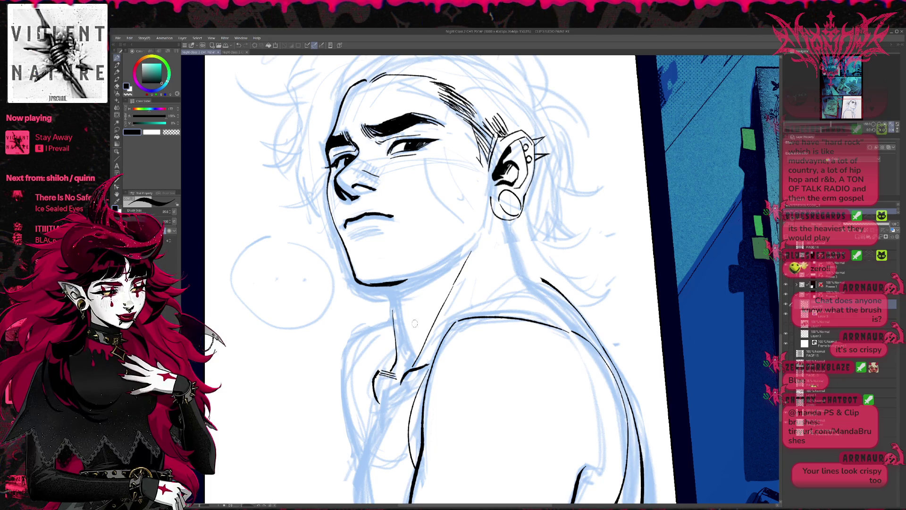
pyautogui.hotkey('ctrl', 'z')
# Mirror the canvas back, erase the collarbone strokes on the chest, and zoom out.
pyautogui.click(889, 129)
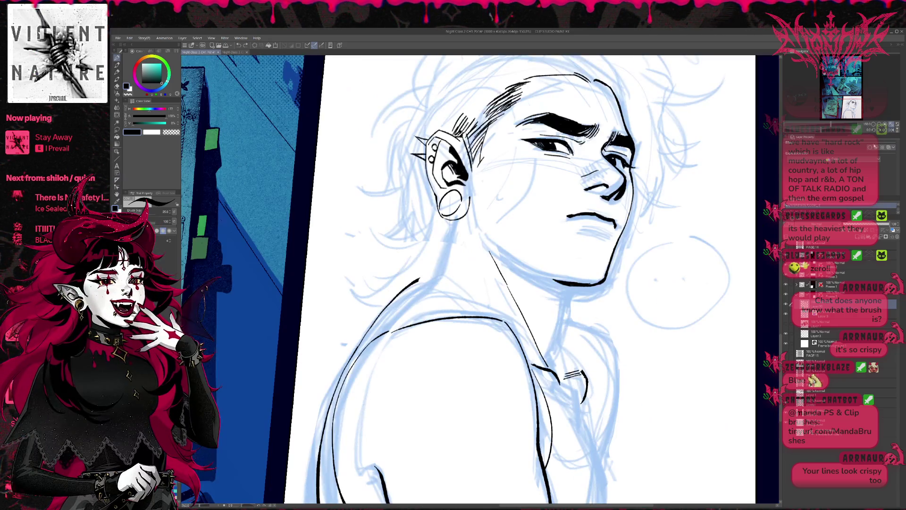
pyautogui.press('e')
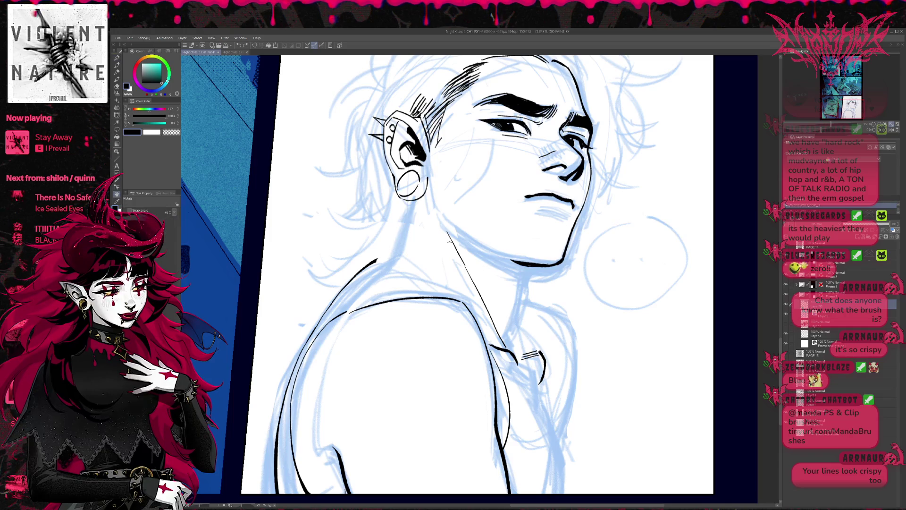
pyautogui.moveTo(505, 340)
pyautogui.mouseDown()
pyautogui.moveTo(538, 349)
pyautogui.moveTo(545, 377)
pyautogui.mouseUp()
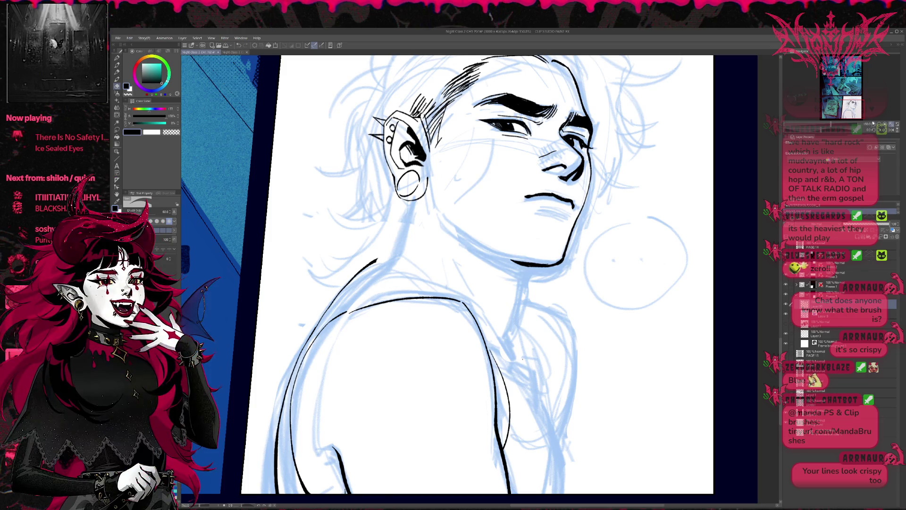
pyautogui.hotkey('ctrl', '-')
pyautogui.hotkey('ctrl', '-')
pyautogui.press('p')
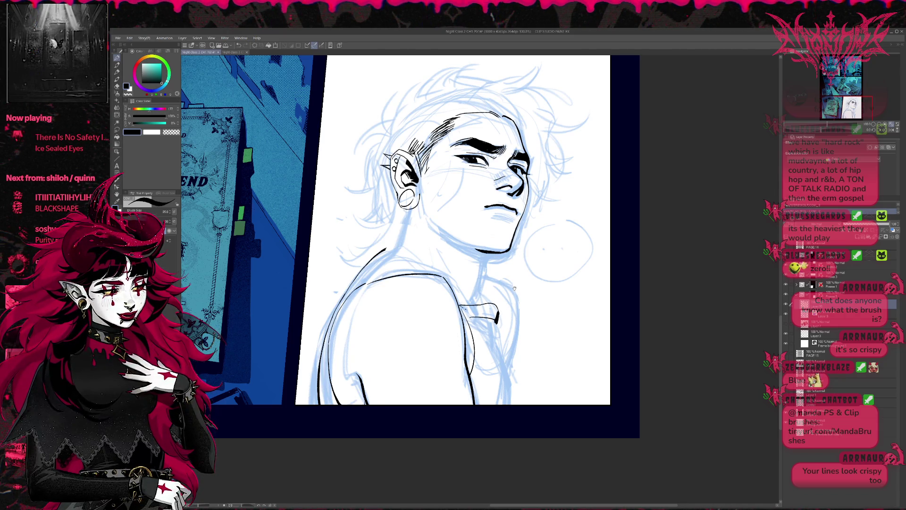
# Ink the shoulder contour, then redo the collar stroke as a longer line.
pyautogui.moveTo(514, 288); pyautogui.dragTo(508, 284)
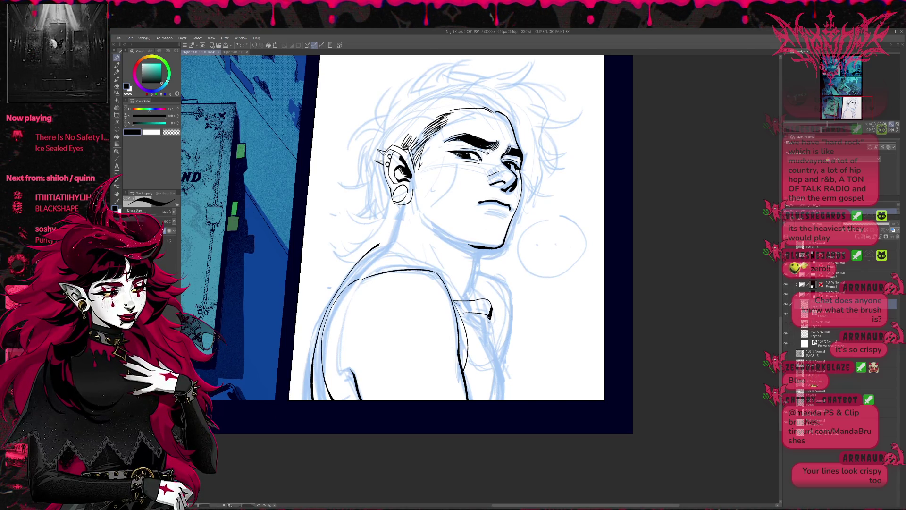
pyautogui.moveTo(489, 315); pyautogui.dragTo(503, 362)
pyautogui.moveTo(509, 285)
pyautogui.mouseDown()
pyautogui.moveTo(478, 269)
pyautogui.moveTo(510, 293)
pyautogui.mouseUp()
pyautogui.hotkey('ctrl', 'z')
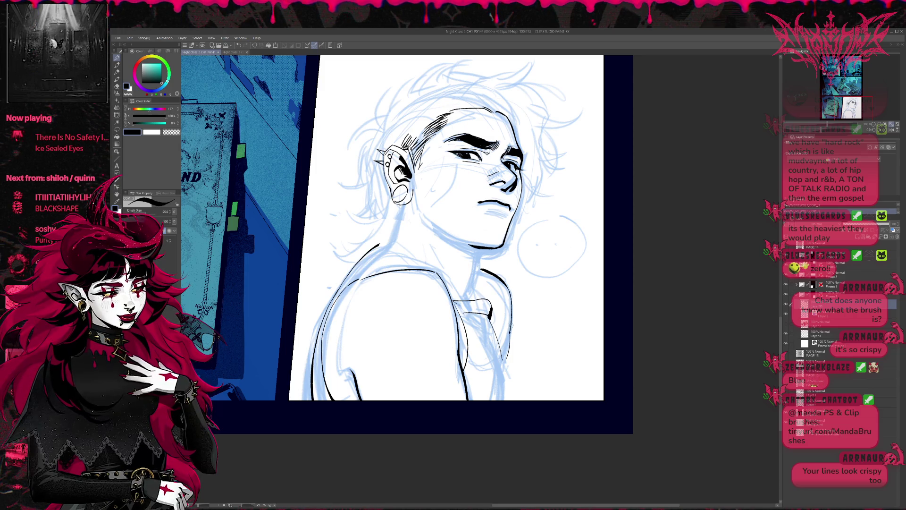
pyautogui.scroll(-2, 523, 305)
pyautogui.scroll(3, 524, 283)
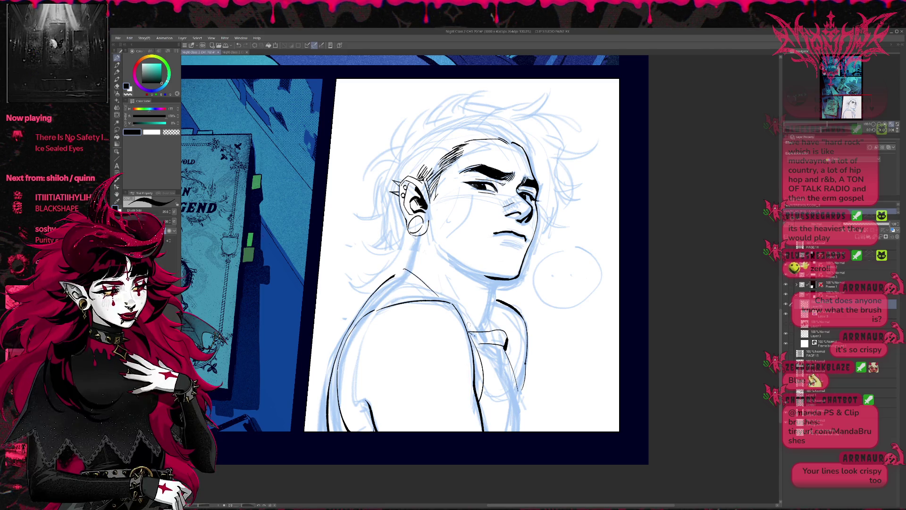
pyautogui.hotkey('ctrl', 'z')
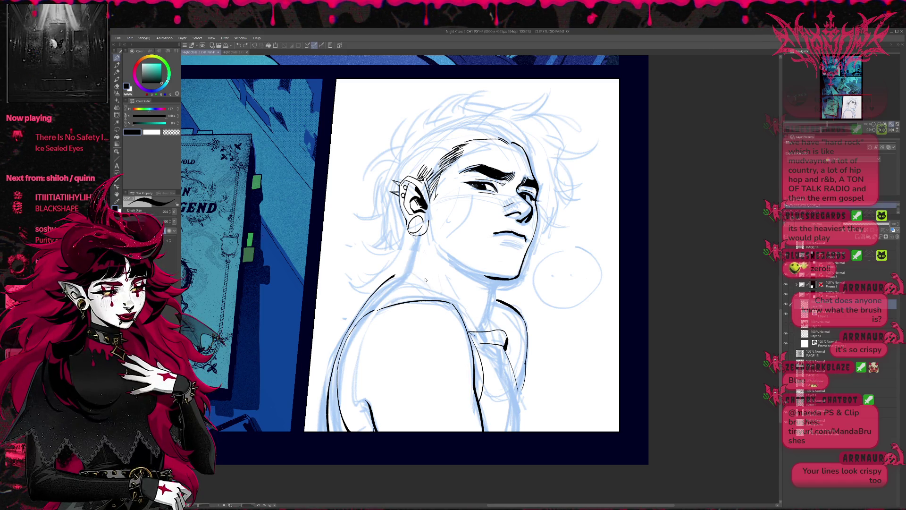
pyautogui.moveTo(420, 276); pyautogui.dragTo(441, 296)
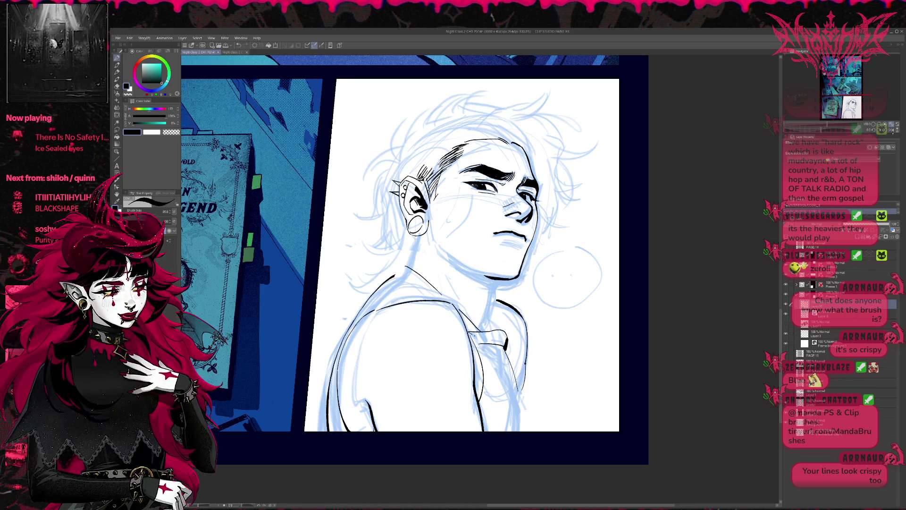
# Mirror the canvas, check the inks without the sketch, and erase the old collar and neck lines.
pyautogui.press('h')
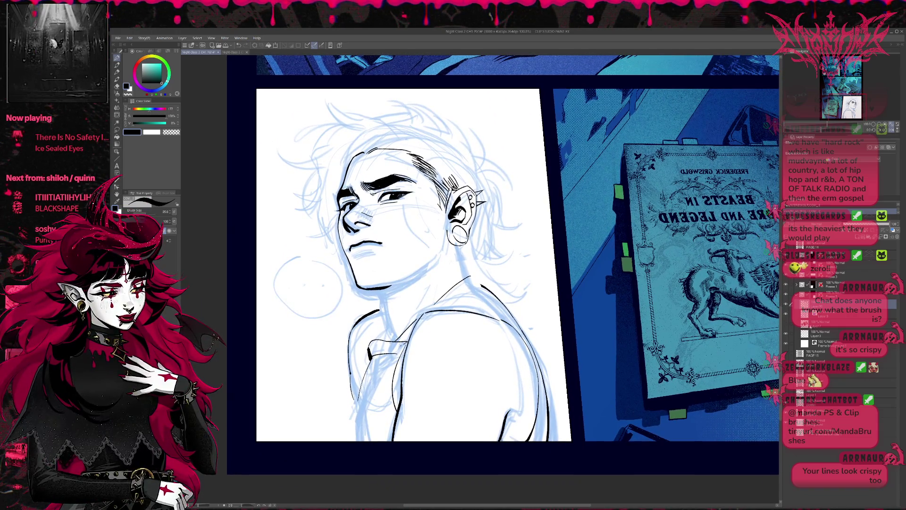
pyautogui.click(787, 316)
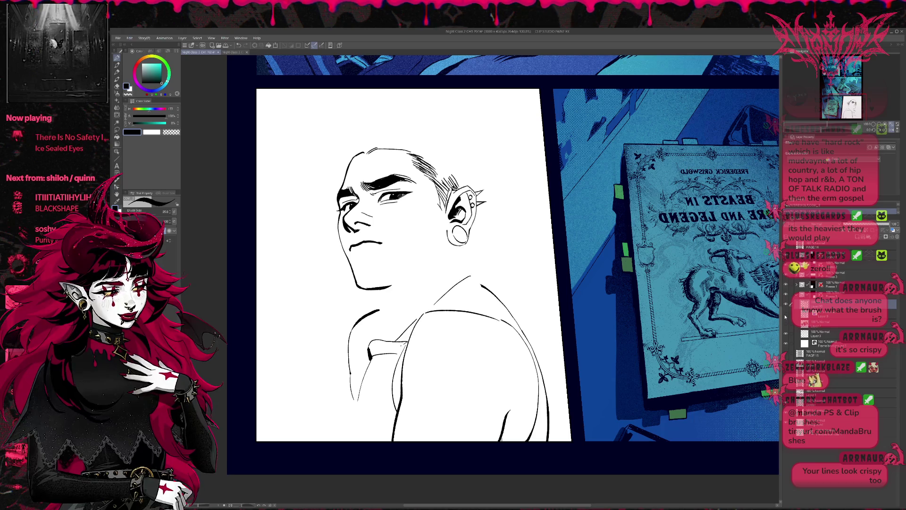
pyautogui.click(786, 316)
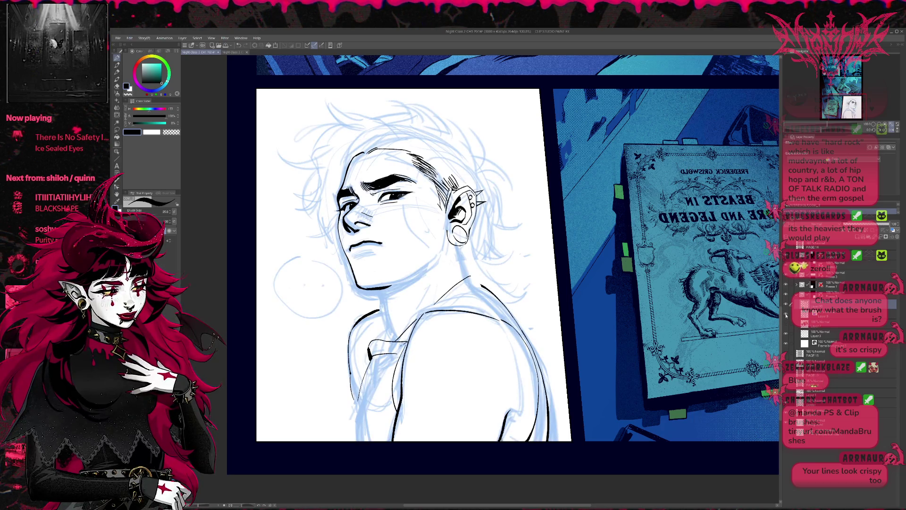
pyautogui.press('e')
pyautogui.moveTo(373, 339)
pyautogui.mouseDown()
pyautogui.moveTo(364, 394)
pyautogui.moveTo(380, 356)
pyautogui.moveTo(405, 336)
pyautogui.mouseUp()
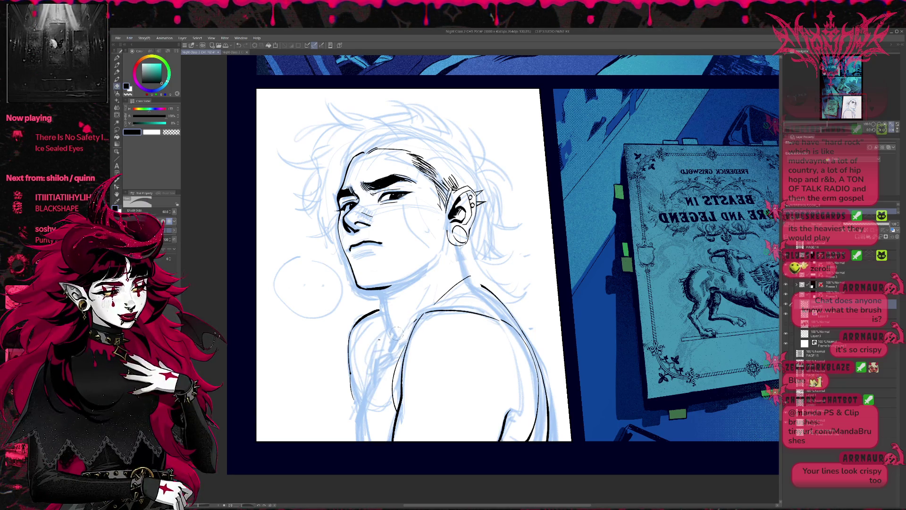
pyautogui.moveTo(429, 303)
pyautogui.mouseDown()
pyautogui.moveTo(471, 275)
pyautogui.moveTo(522, 333)
pyautogui.moveTo(549, 414)
pyautogui.mouseUp()
# Ink a new neck line below the earlobe and redraw the front-of-neck line.
pyautogui.press('p')
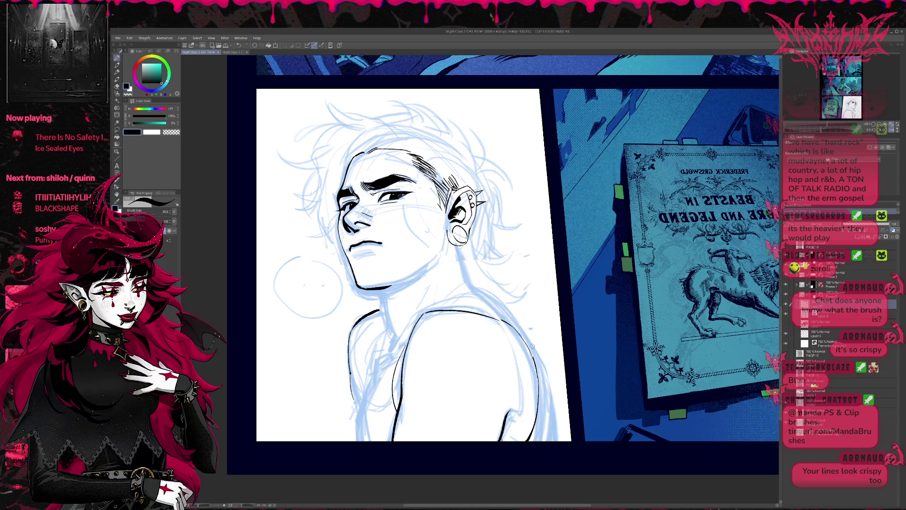
pyautogui.moveTo(459, 250); pyautogui.dragTo(509, 317)
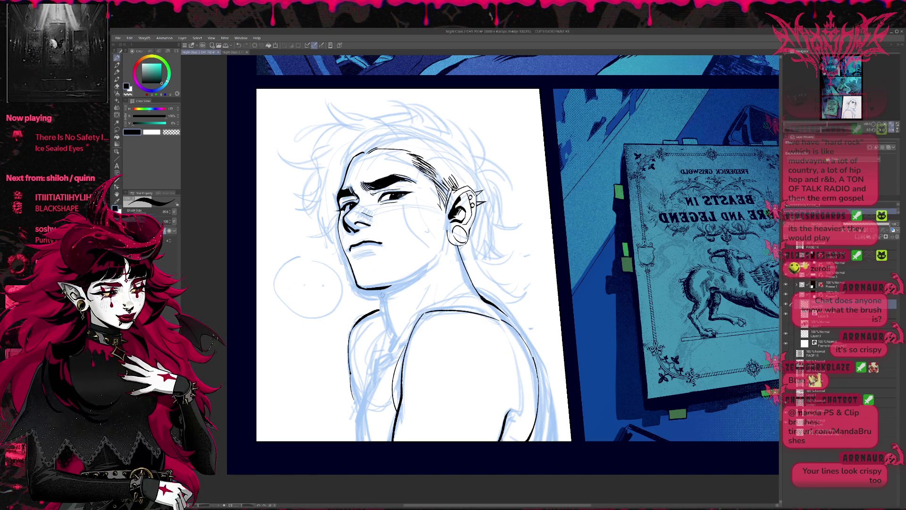
pyautogui.moveTo(383, 297); pyautogui.dragTo(398, 336)
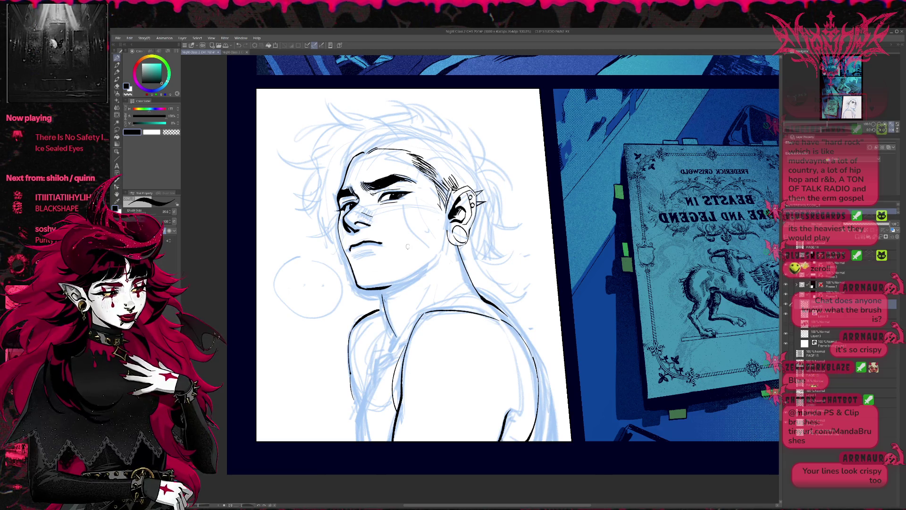
pyautogui.hotkey('ctrl', 'z')
pyautogui.moveTo(381, 289); pyautogui.dragTo(399, 340)
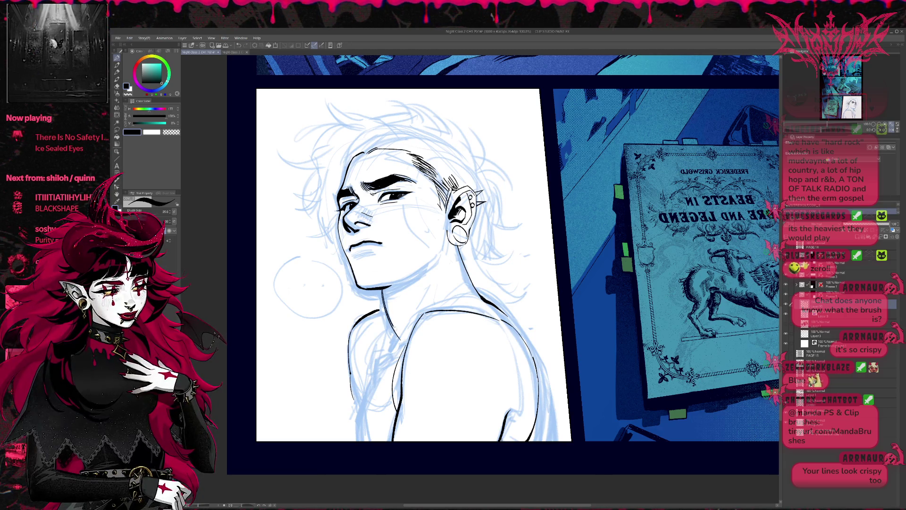
pyautogui.moveTo(458, 232); pyautogui.dragTo(463, 226)
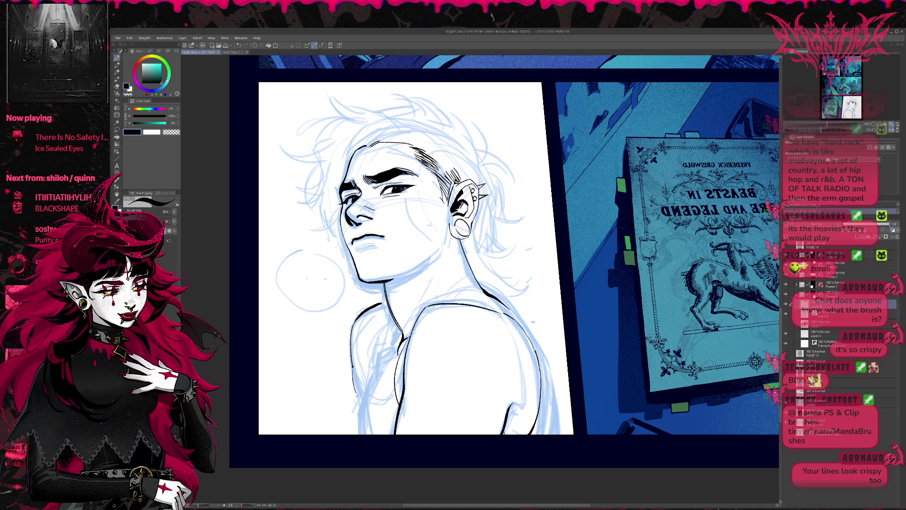
# Add a thin chest line and return the canvas to its unmirrored view.
pyautogui.moveTo(368, 342)
pyautogui.mouseDown()
pyautogui.moveTo(376, 368)
pyautogui.moveTo(375, 359)
pyautogui.mouseUp()
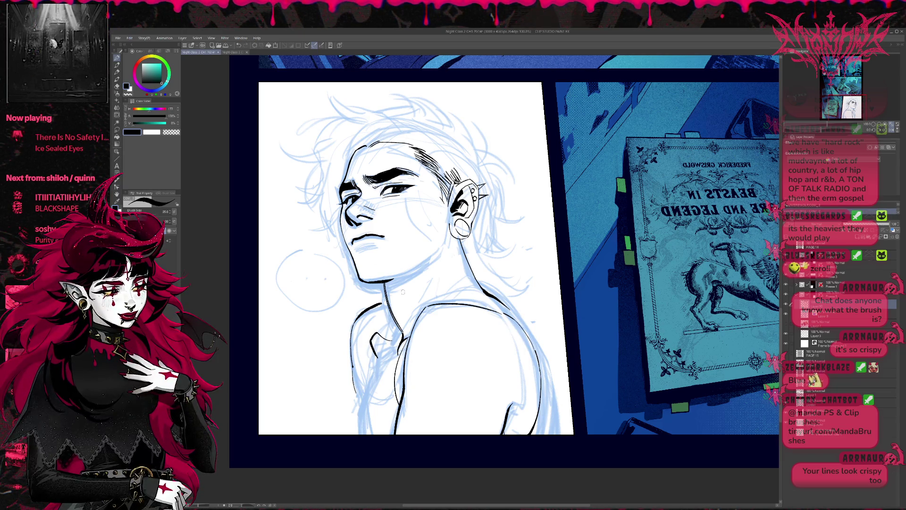
pyautogui.click(892, 129)
pyautogui.moveTo(665, 245); pyautogui.dragTo(604, 228)
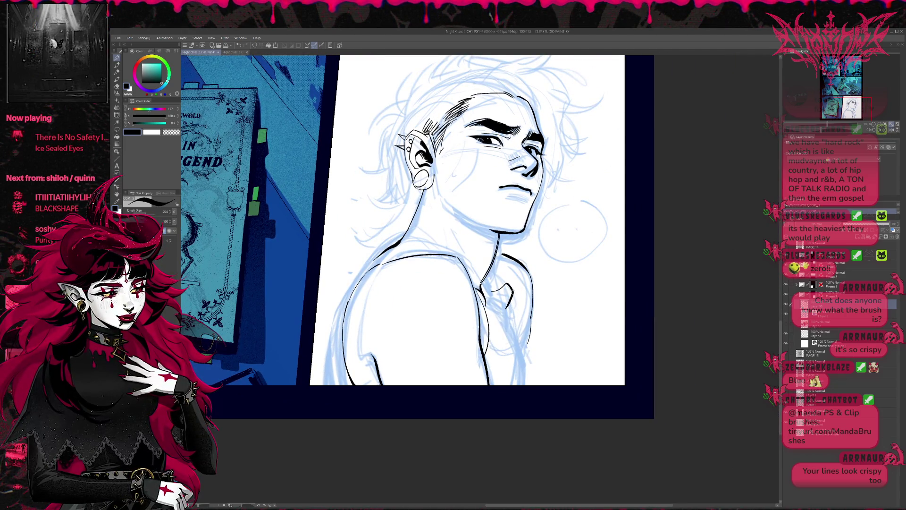
# Ink a chest line below the collarbone and a short curved chest stroke, then check them without the sketch.
pyautogui.moveTo(512, 290); pyautogui.dragTo(519, 338)
pyautogui.moveTo(503, 282); pyautogui.dragTo(491, 272)
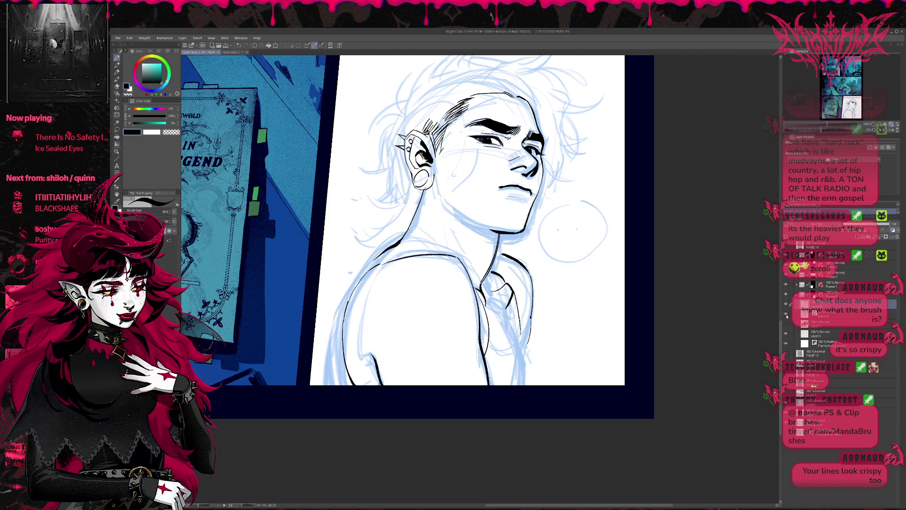
pyautogui.click(786, 314)
pyautogui.click(786, 315)
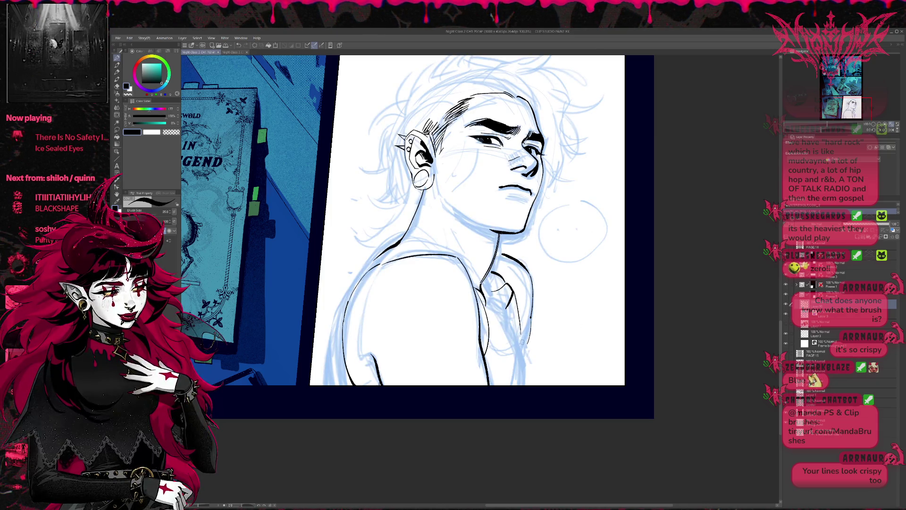
# Centre the figure, switch to the other inking brush variant, and mirror the canvas.
pyautogui.moveTo(393, 256); pyautogui.dragTo(443, 282)
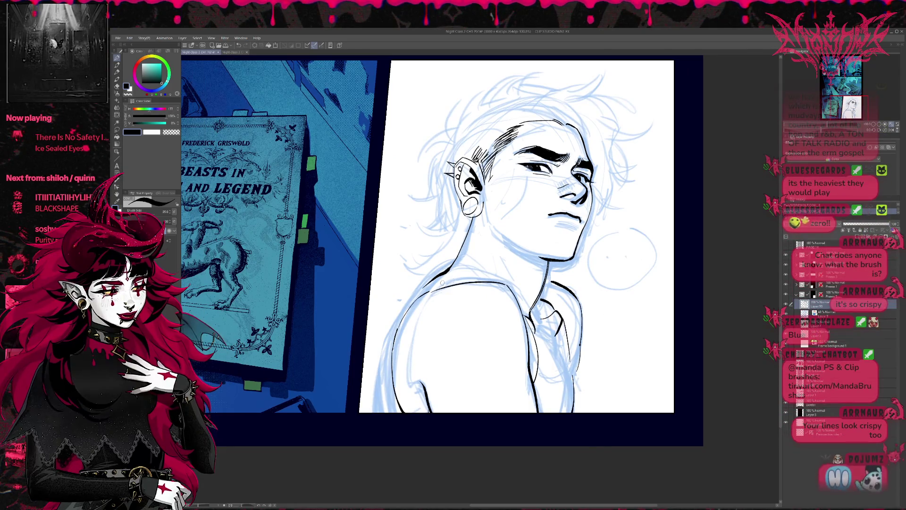
pyautogui.press('e')
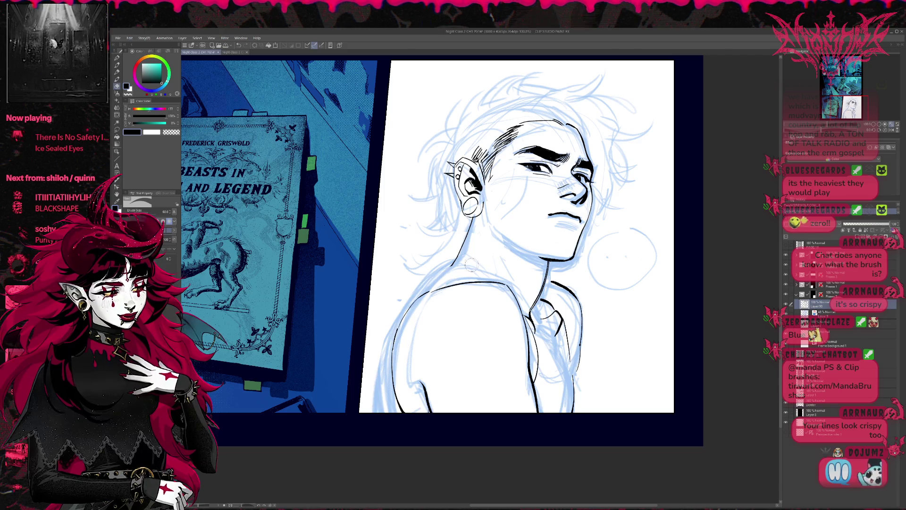
pyautogui.press('p')
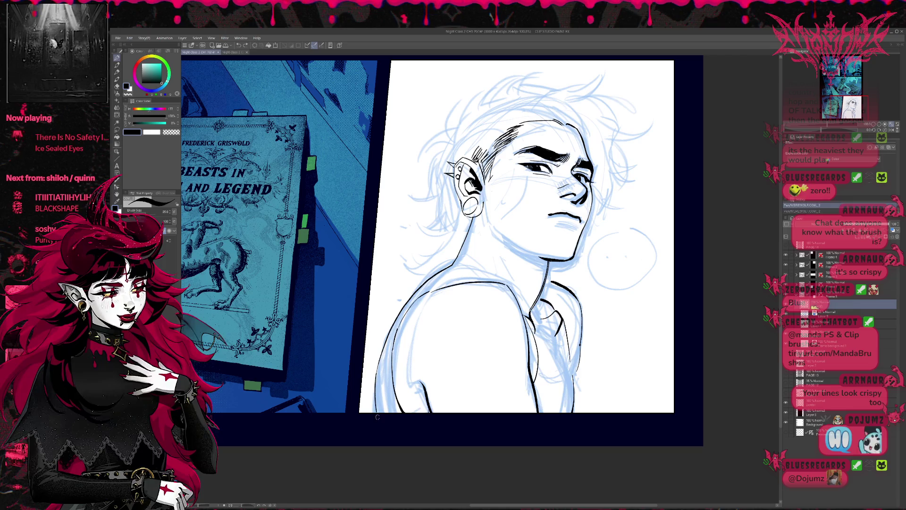
pyautogui.press('p')
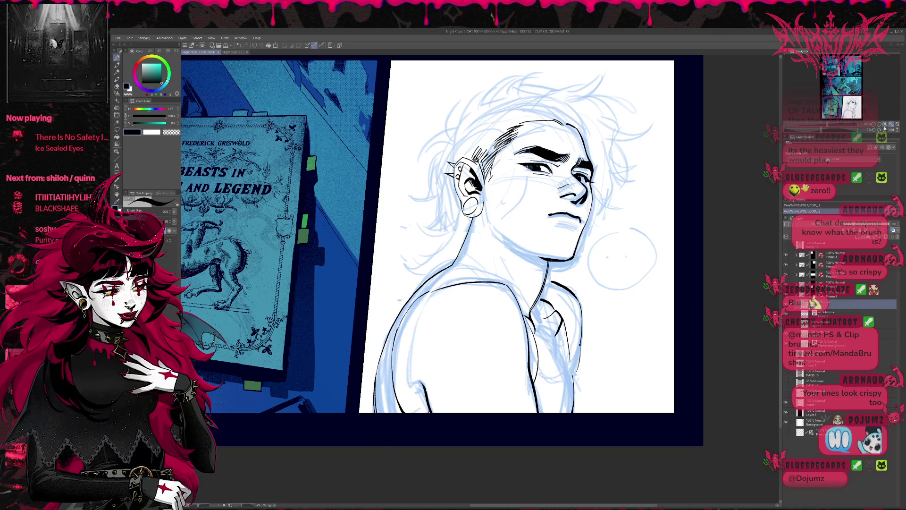
pyautogui.press('h')
pyautogui.moveTo(544, 258)
pyautogui.mouseDown()
pyautogui.moveTo(547, 274)
pyautogui.moveTo(552, 244)
pyautogui.mouseUp()
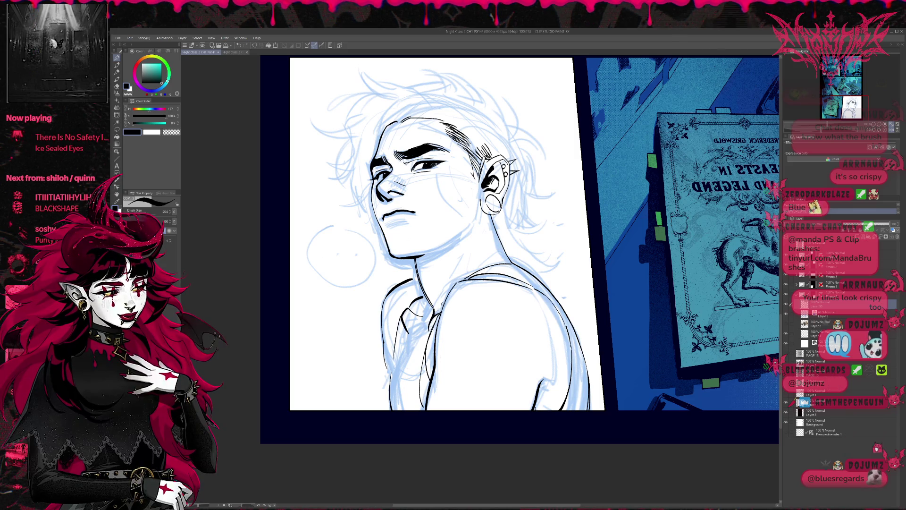
# Ink the shoulder strap and the left shoulder-to-arm contour, undoing the last stroke.
pyautogui.moveTo(443, 305); pyautogui.dragTo(434, 325)
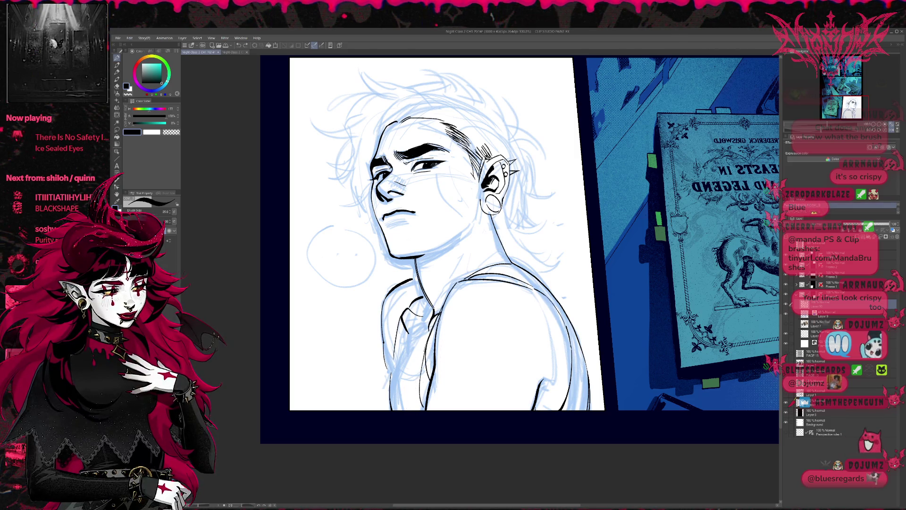
pyautogui.moveTo(441, 314); pyautogui.dragTo(422, 404)
pyautogui.moveTo(429, 342); pyautogui.dragTo(424, 350)
pyautogui.hotkey('ctrl', 'z')
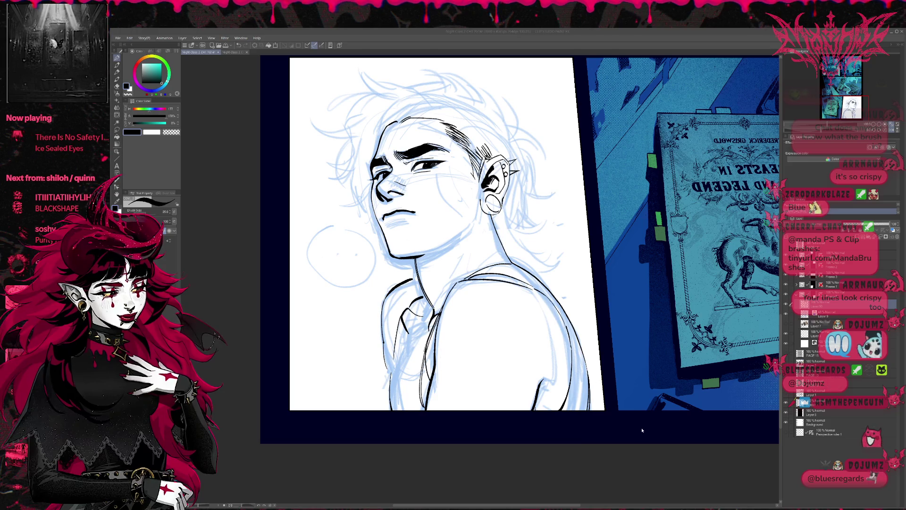
pyautogui.scroll(10, 874, 124)
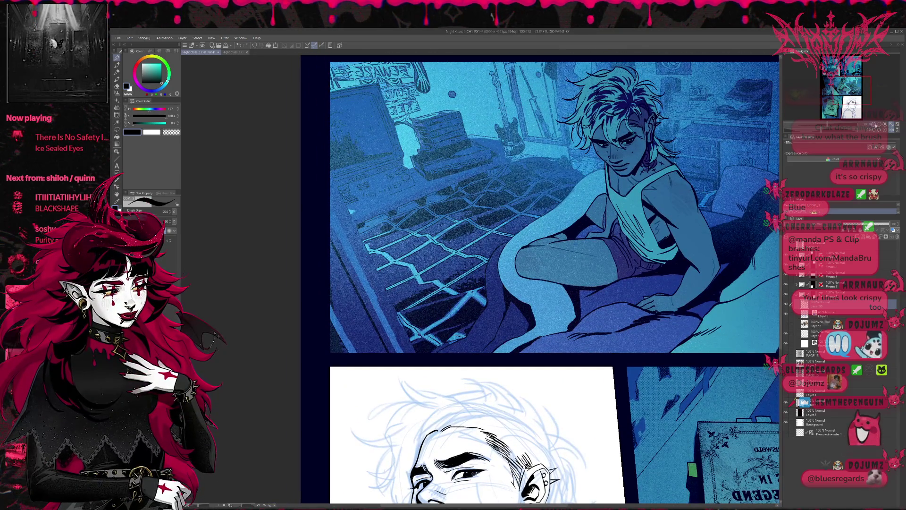
pyautogui.scroll(-2, 874, 124)
pyautogui.scroll(-3, 560, 190)
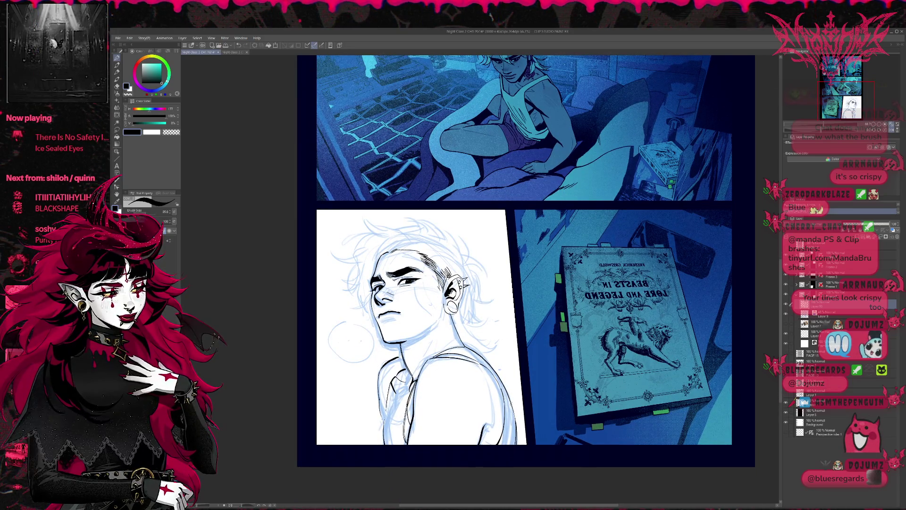
pyautogui.click(891, 129)
pyautogui.moveTo(698, 273)
pyautogui.mouseDown()
pyautogui.moveTo(638, 309)
pyautogui.moveTo(621, 291)
pyautogui.moveTo(609, 355)
pyautogui.moveTo(607, 336)
pyautogui.mouseUp()
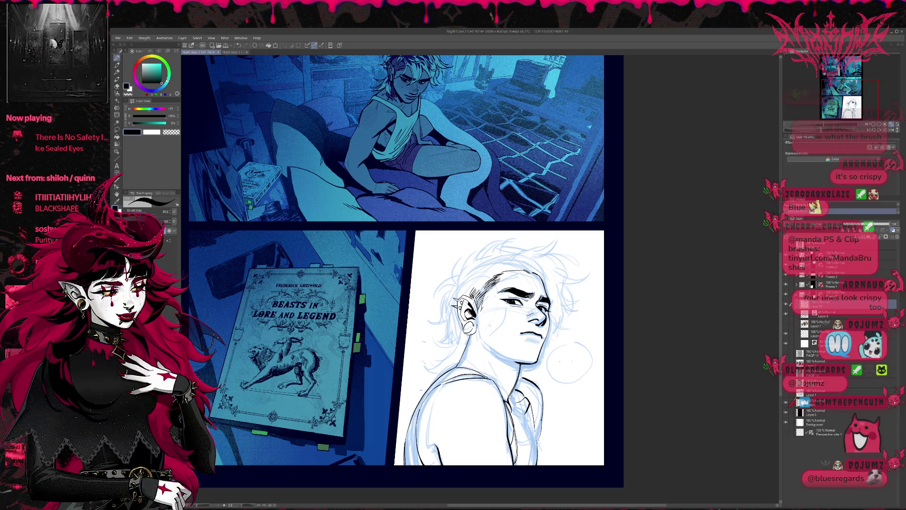
pyautogui.press('e')
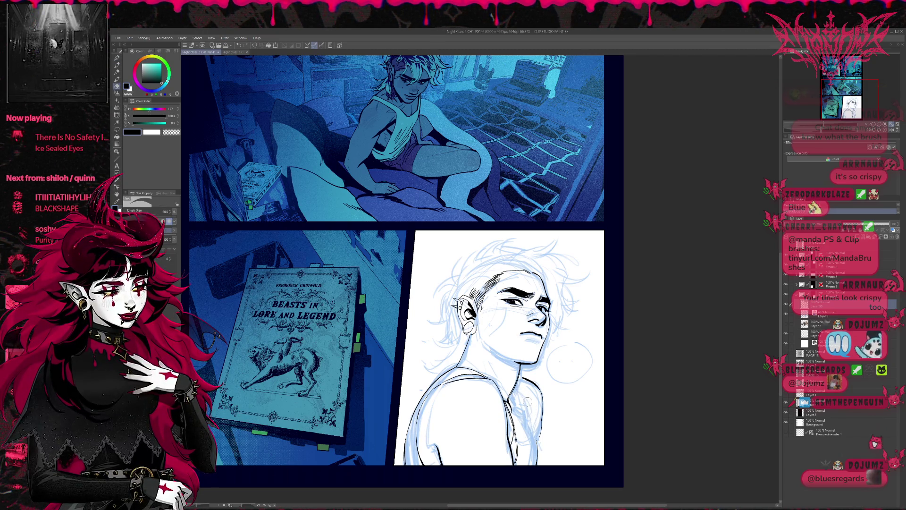
pyautogui.press('p')
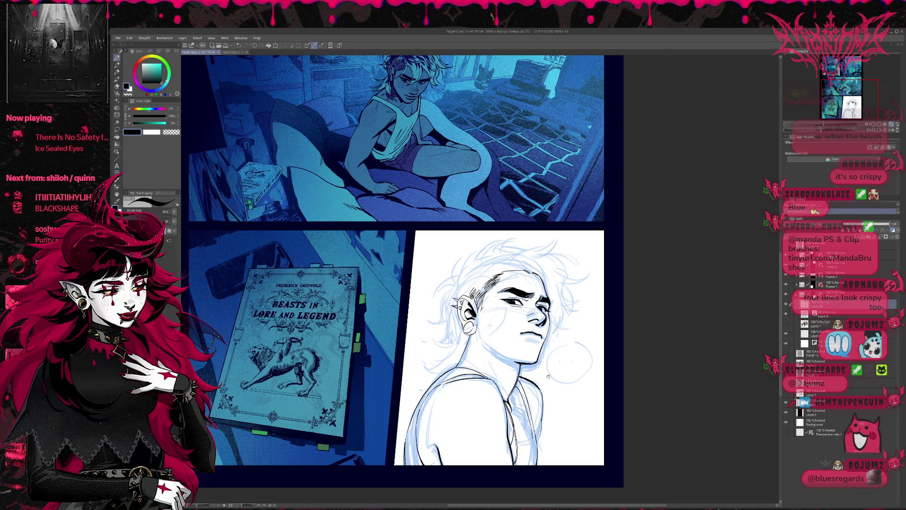
pyautogui.moveTo(549, 355); pyautogui.dragTo(545, 327)
pyautogui.press('e')
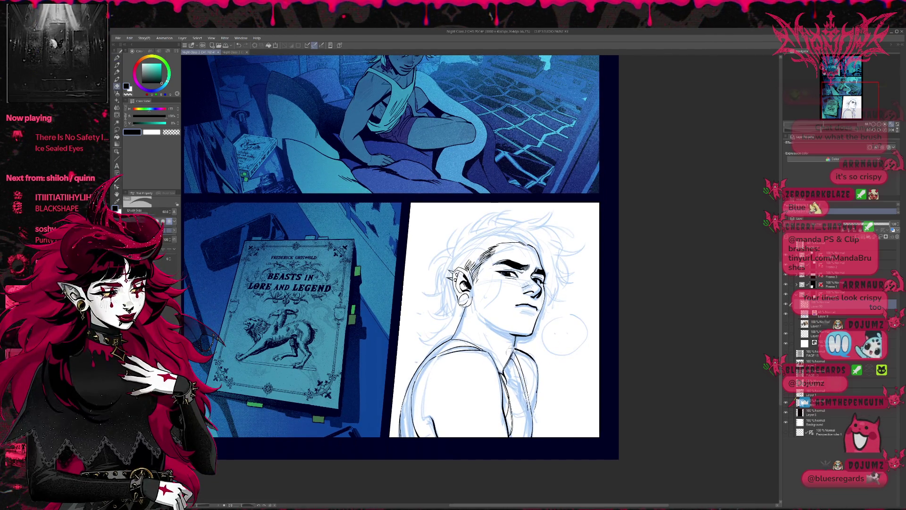
pyautogui.press('p')
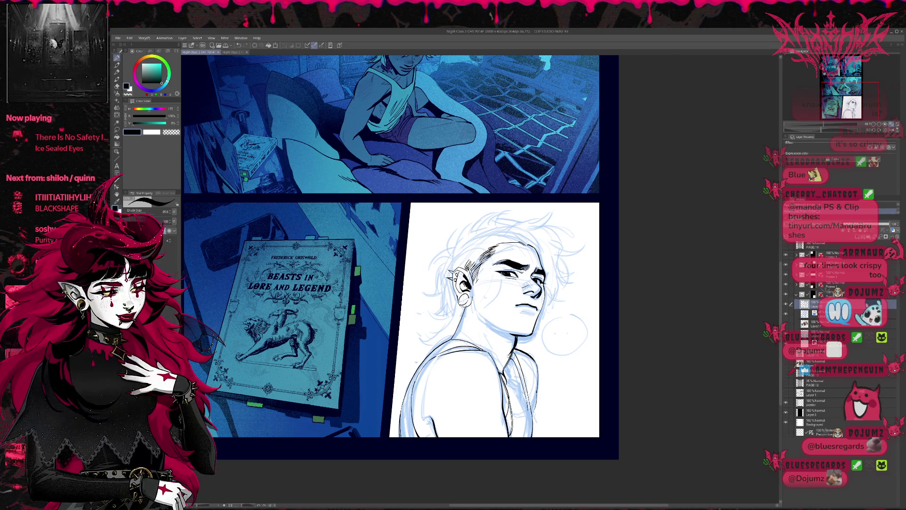
pyautogui.press('e')
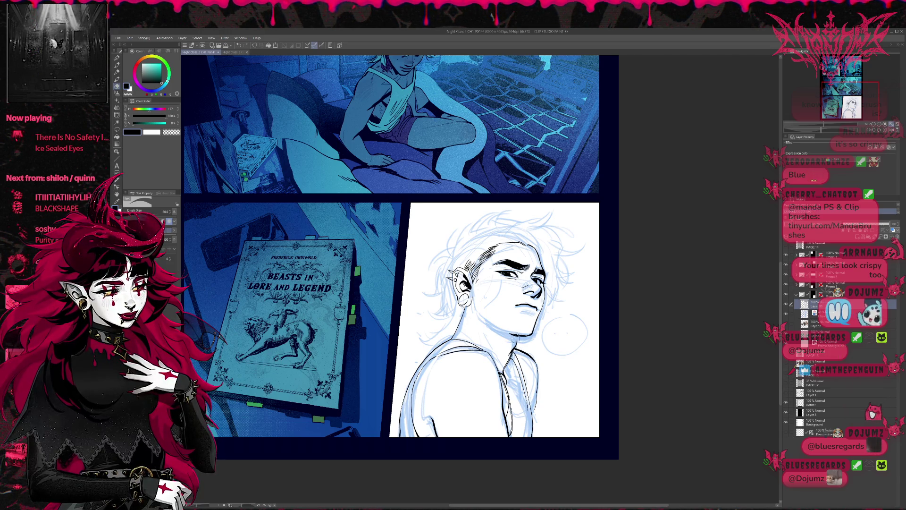
pyautogui.press('p')
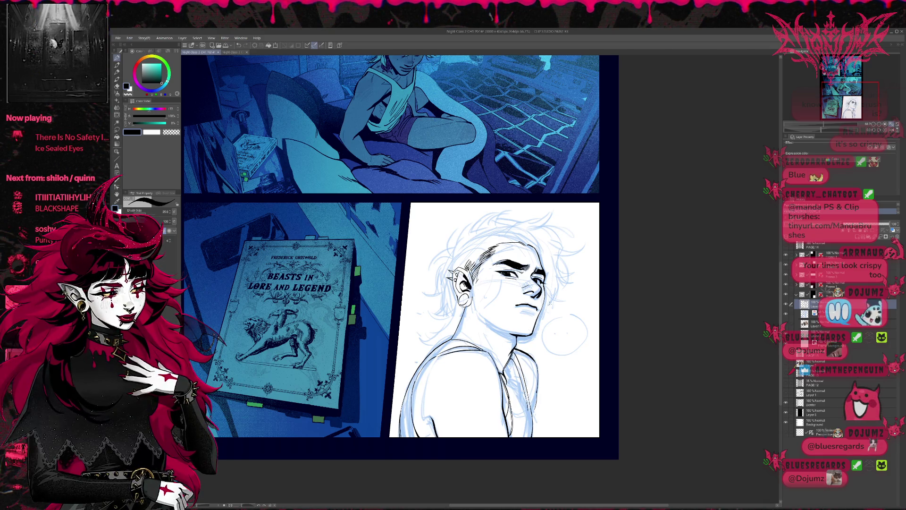
pyautogui.click(887, 130)
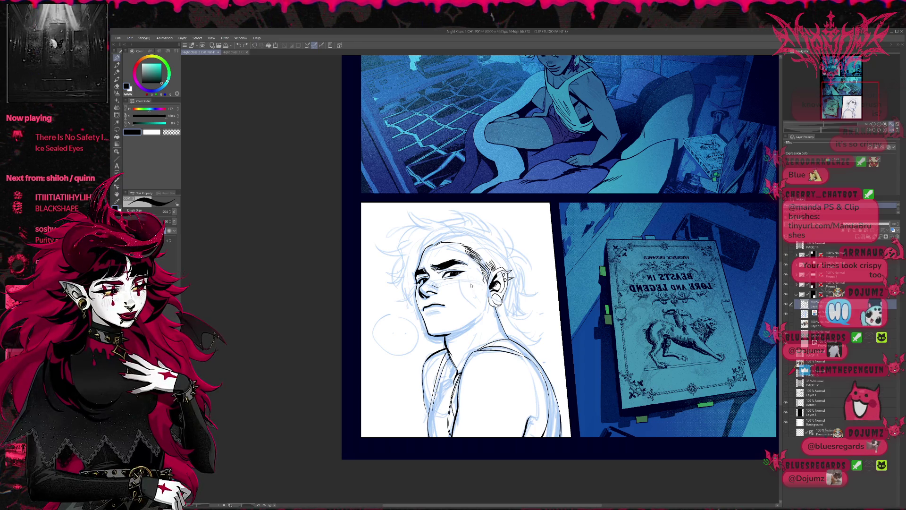
# Extend the shoulder line with a short ink stroke.
pyautogui.scroll(-1, 467, 301)
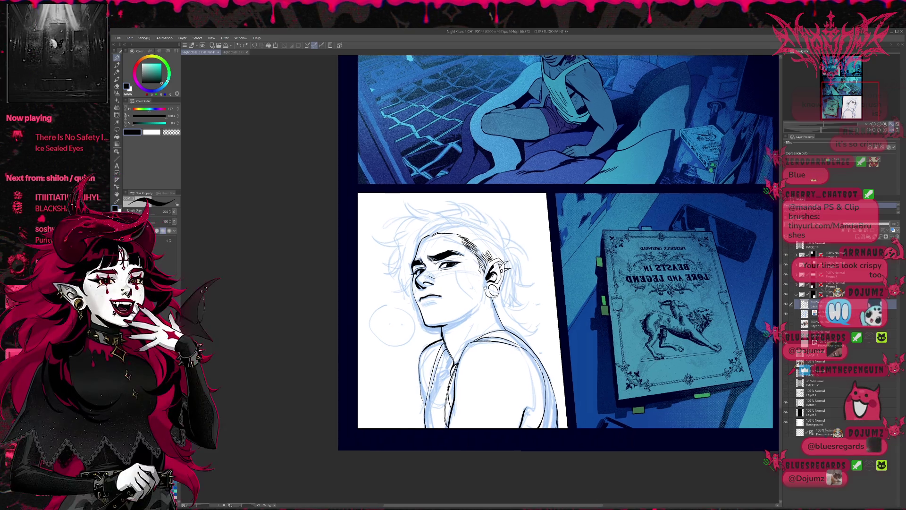
pyautogui.scroll(-1, 464, 324)
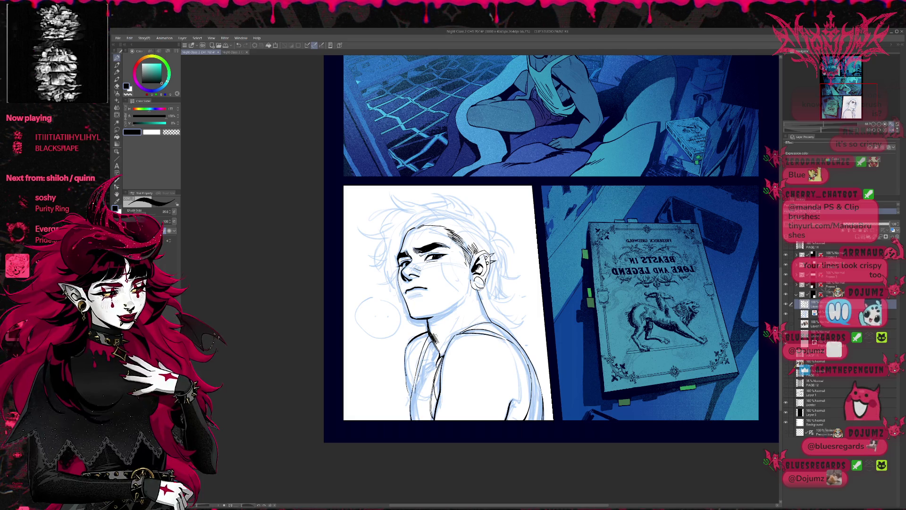
pyautogui.press('e')
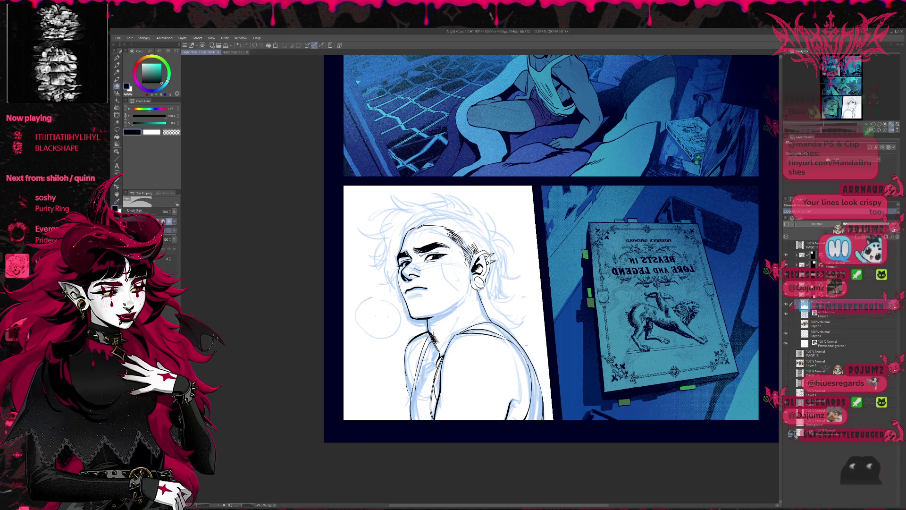
pyautogui.press('p')
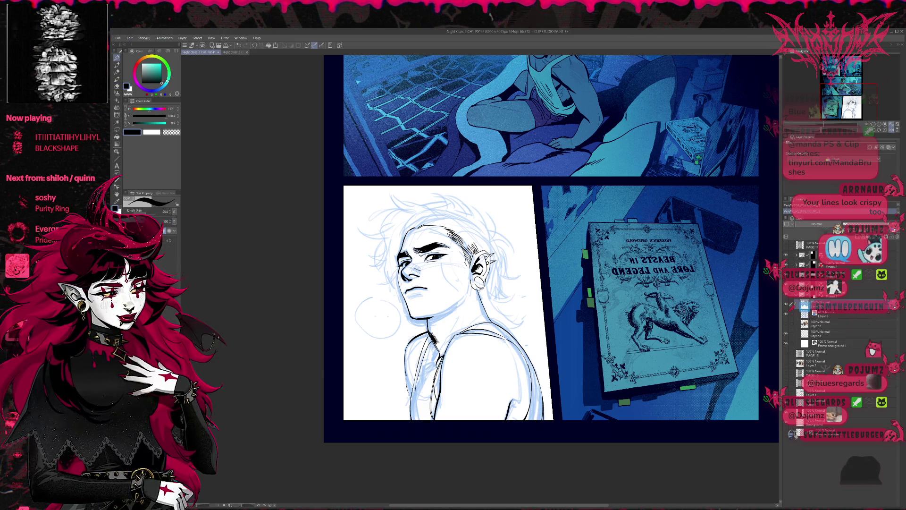
pyautogui.press('e')
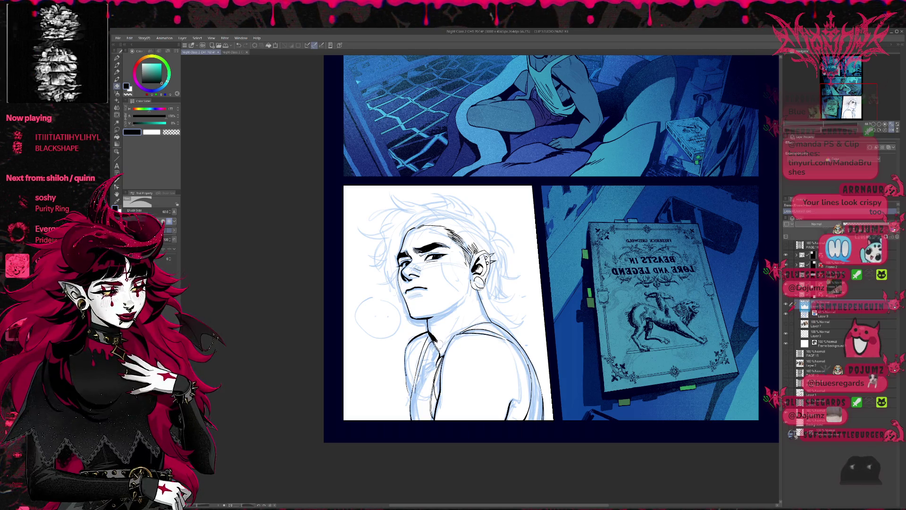
pyautogui.press('p')
pyautogui.moveTo(518, 280); pyautogui.dragTo(513, 282)
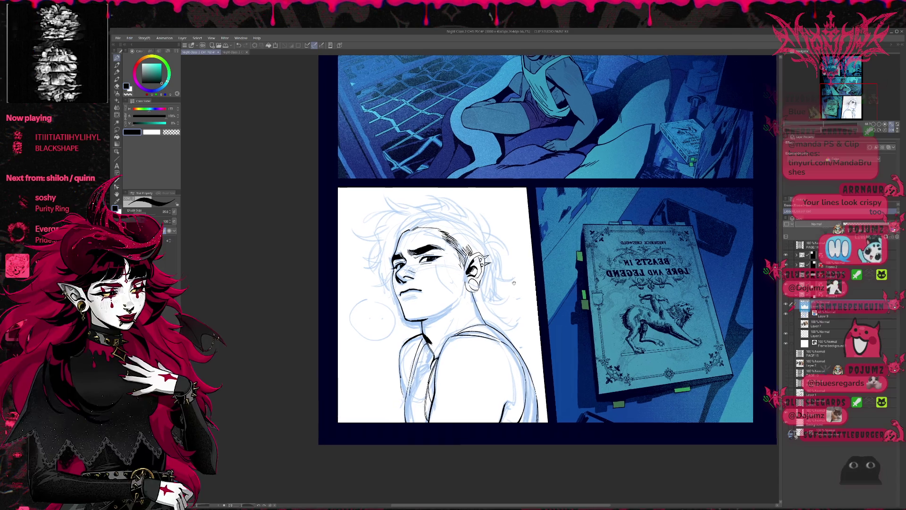
pyautogui.press('e')
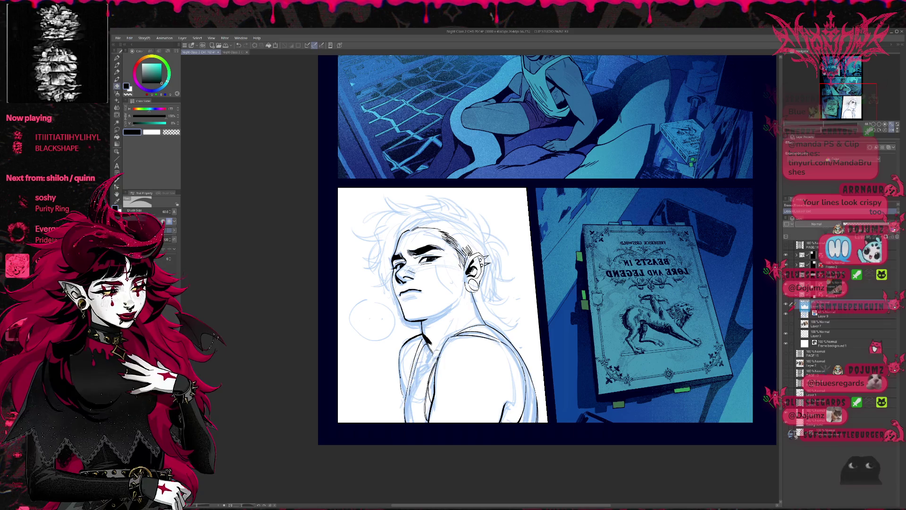
pyautogui.press('p')
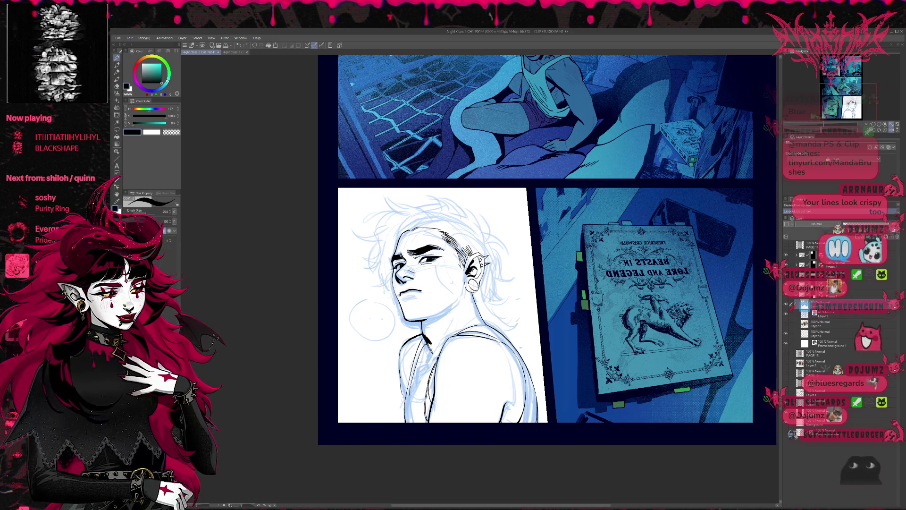
pyautogui.press('e')
pyautogui.press('p')
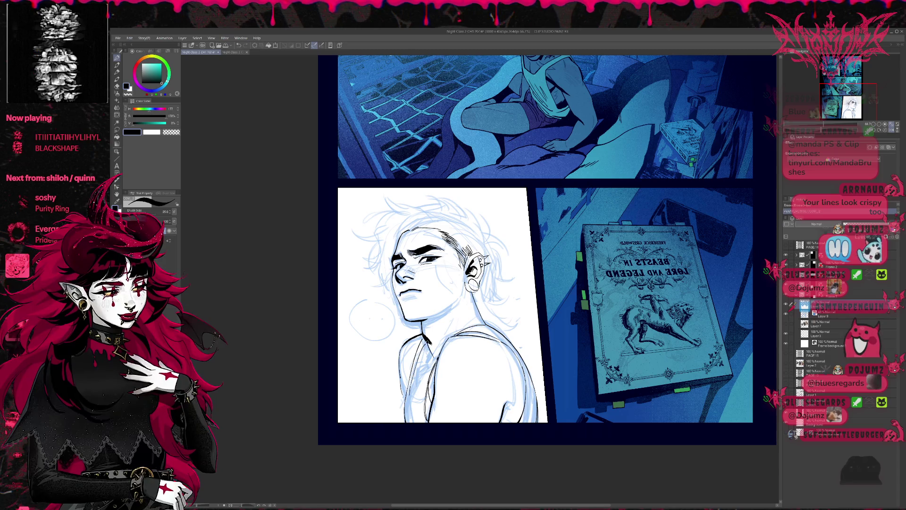
pyautogui.moveTo(426, 339); pyautogui.dragTo(430, 354)
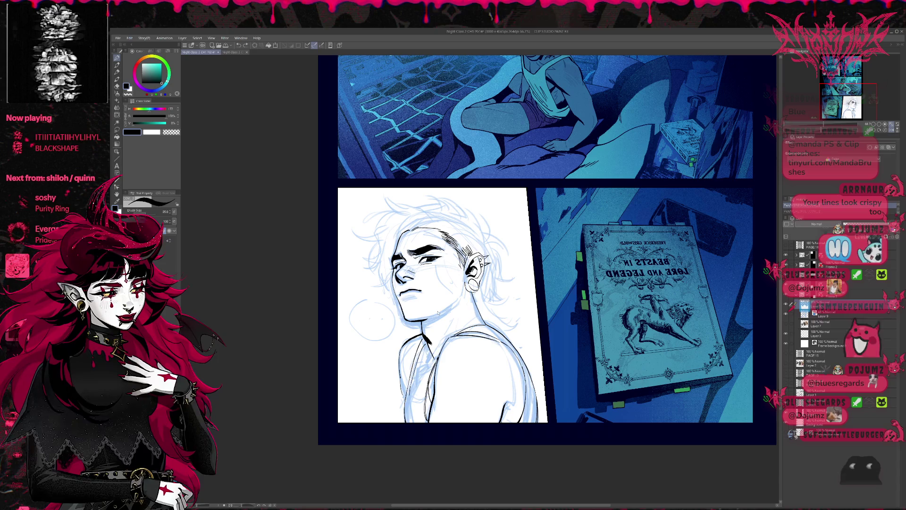
# Undo the shoulder attempts and redraw the line with a short stroke below.
pyautogui.hotkey('ctrl', 'z')
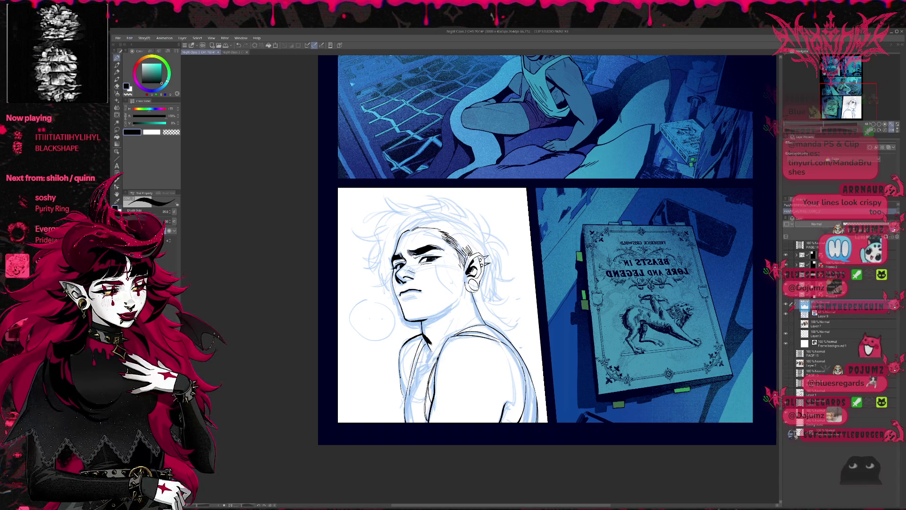
pyautogui.hotkey('ctrl', 'z')
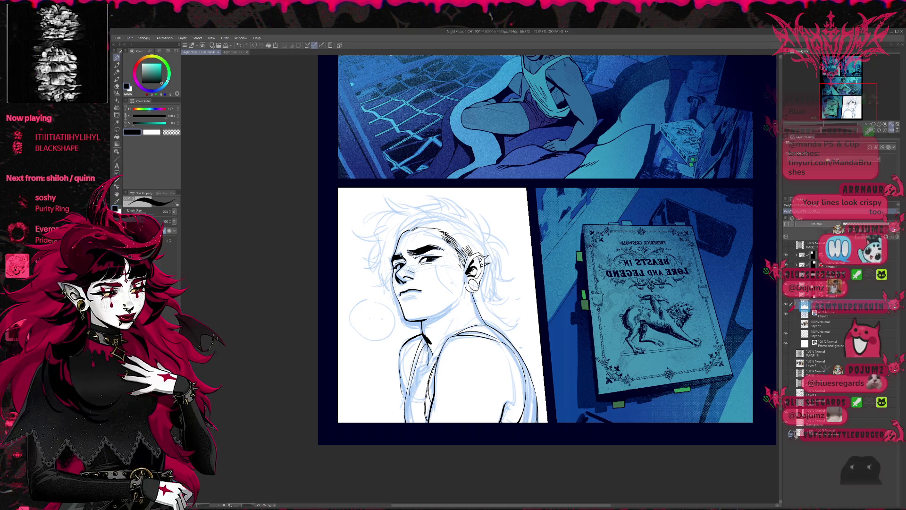
pyautogui.hotkey('ctrl', 'z')
pyautogui.moveTo(427, 342)
pyautogui.mouseDown()
pyautogui.moveTo(427, 373)
pyautogui.moveTo(415, 369)
pyautogui.moveTo(427, 363)
pyautogui.mouseUp()
pyautogui.hotkey('ctrl', 'z')
pyautogui.hotkey('ctrl', 'z')
# Mirror the view and erase the dark stray marks on the shoulder.
pyautogui.press('e')
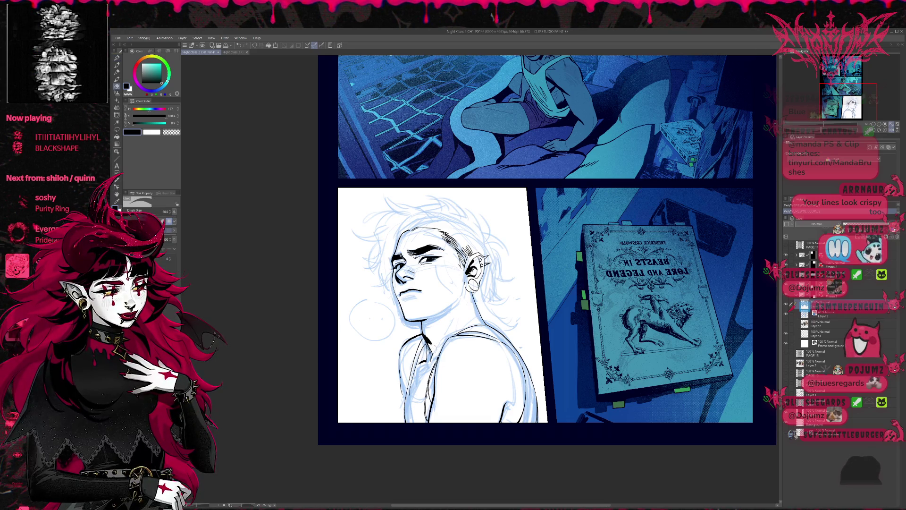
pyautogui.press('p')
pyautogui.press('h')
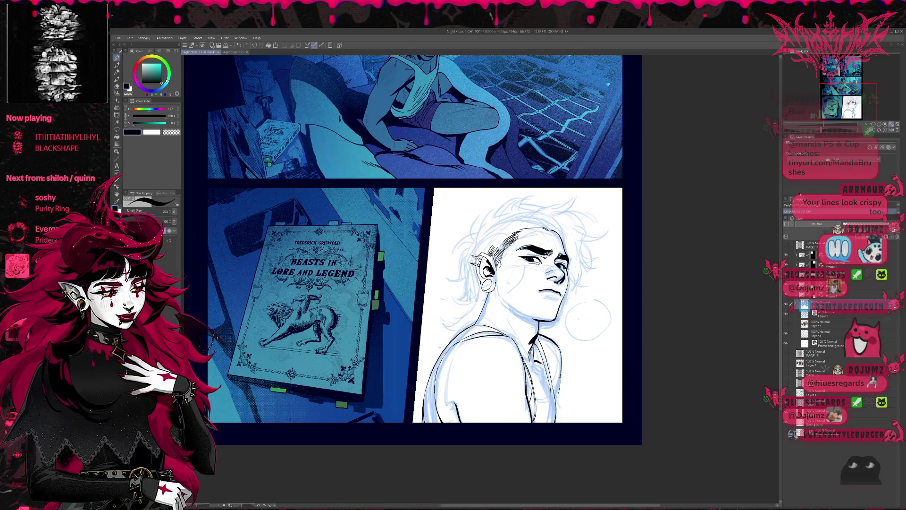
pyautogui.press('e')
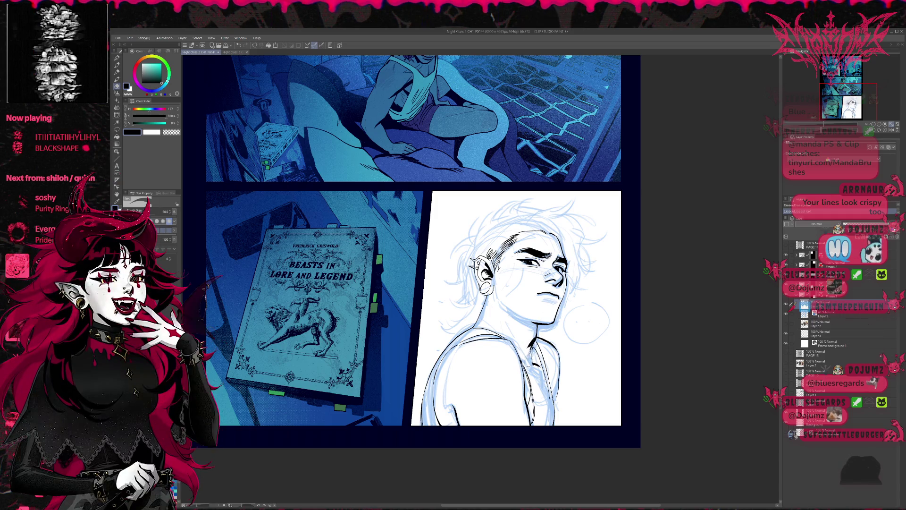
pyautogui.press('p')
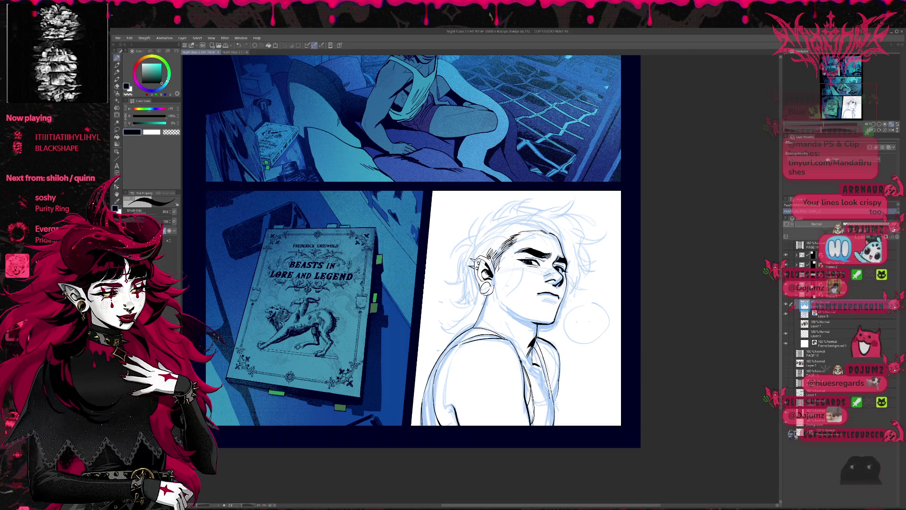
pyautogui.press('p')
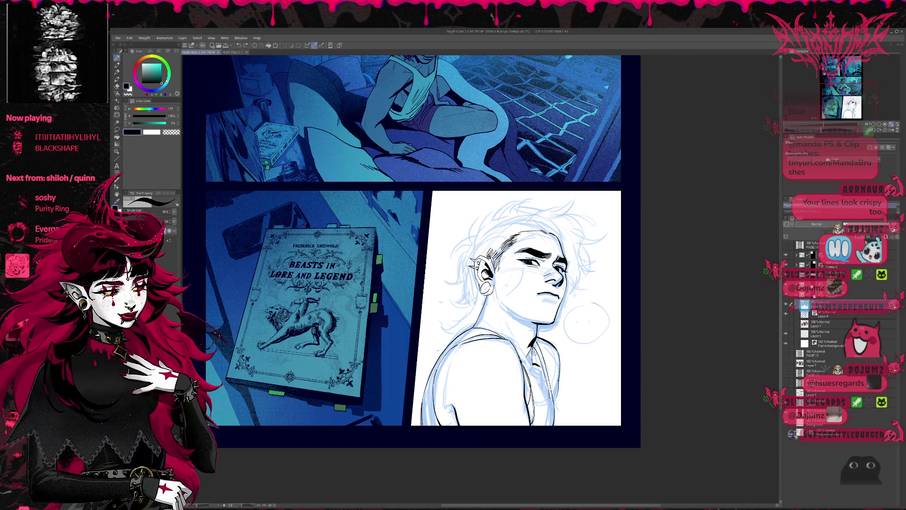
pyautogui.press('e')
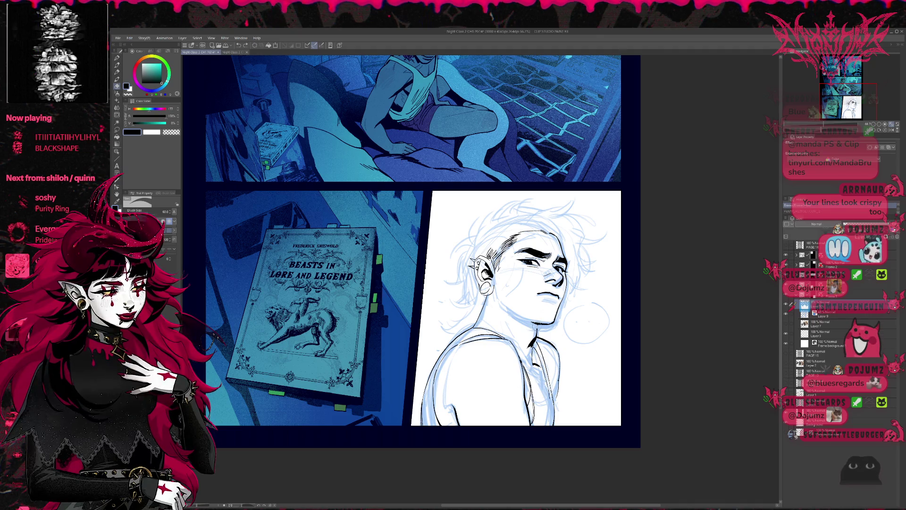
pyautogui.moveTo(528, 364); pyautogui.dragTo(537, 367)
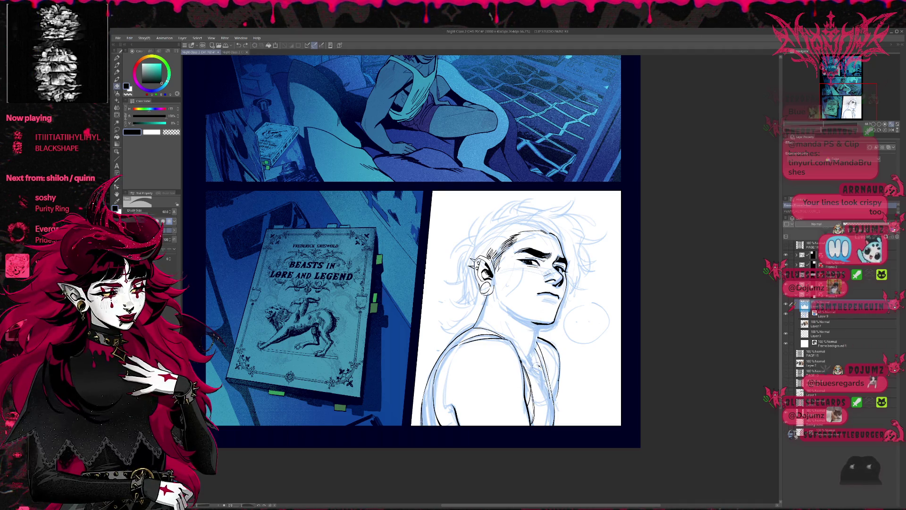
pyautogui.press('p')
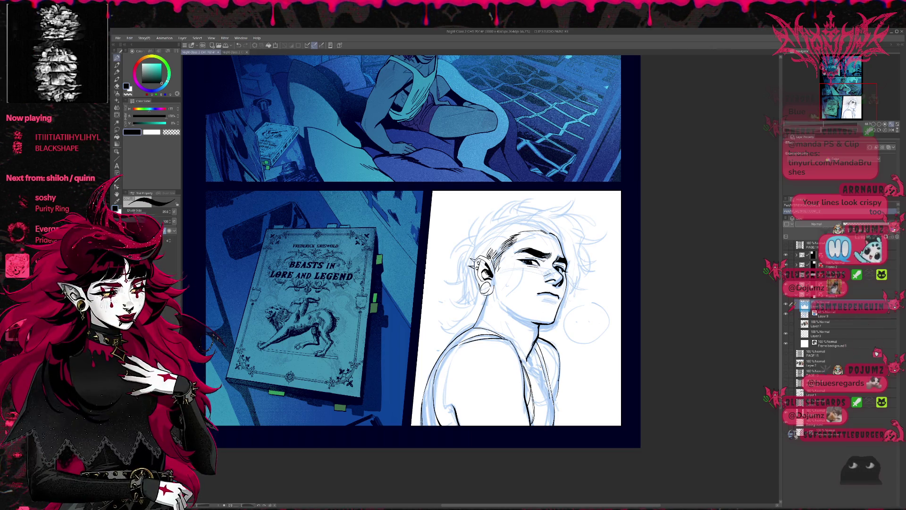
# Erase small stray spots and linework near the chin, then mirror the view back.
pyautogui.press('e')
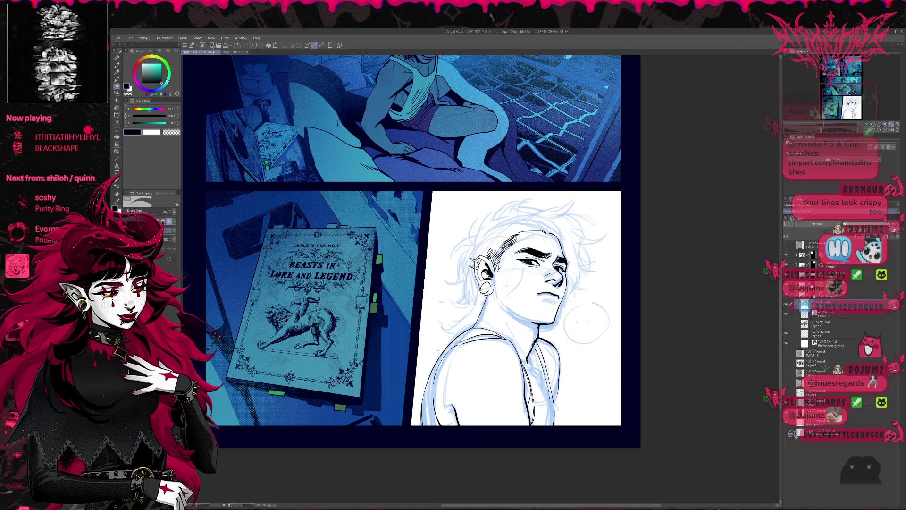
pyautogui.press('p')
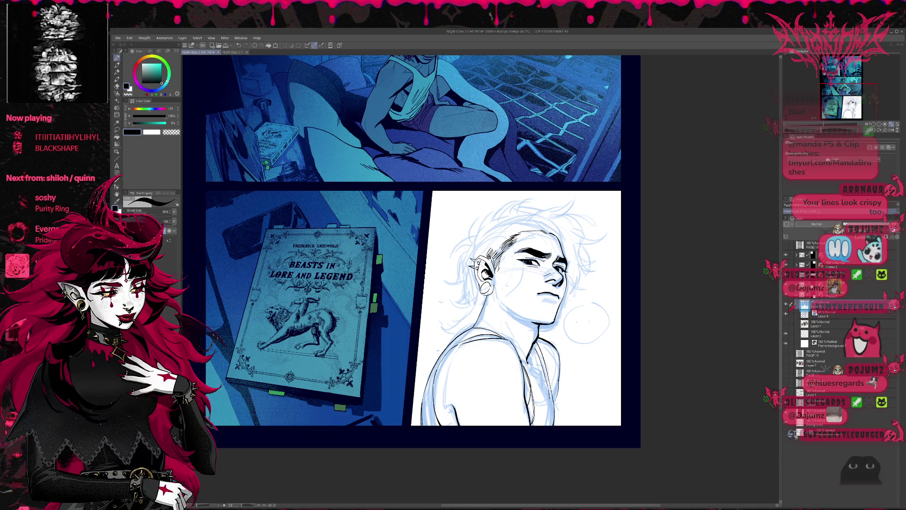
pyautogui.press('e')
pyautogui.moveTo(538, 329); pyautogui.dragTo(542, 335)
pyautogui.press('p')
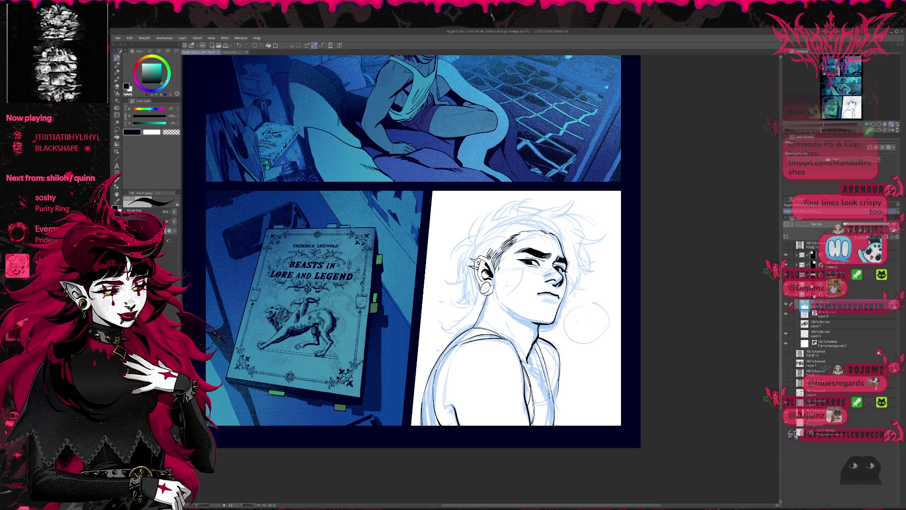
pyautogui.press('e')
pyautogui.moveTo(532, 322)
pyautogui.mouseDown()
pyautogui.moveTo(541, 337)
pyautogui.moveTo(531, 352)
pyautogui.moveTo(537, 362)
pyautogui.moveTo(553, 342)
pyautogui.moveTo(555, 293)
pyautogui.mouseUp()
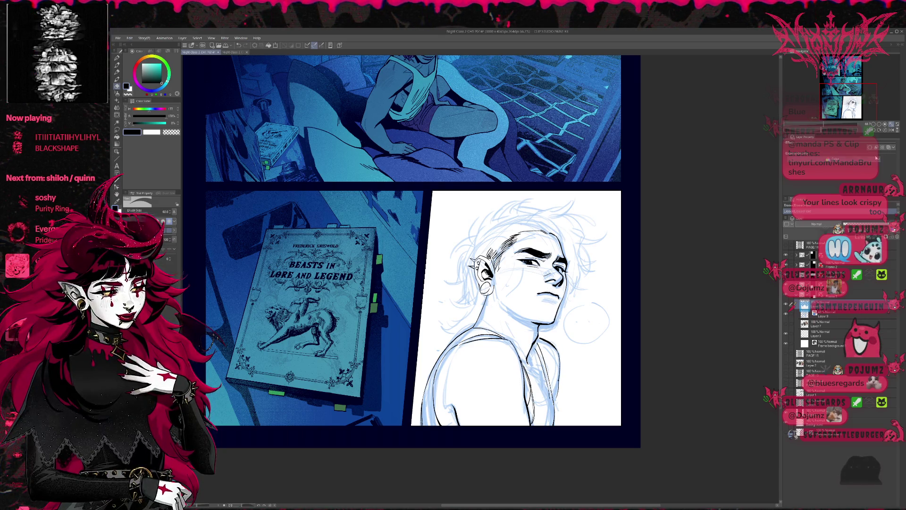
pyautogui.press('h')
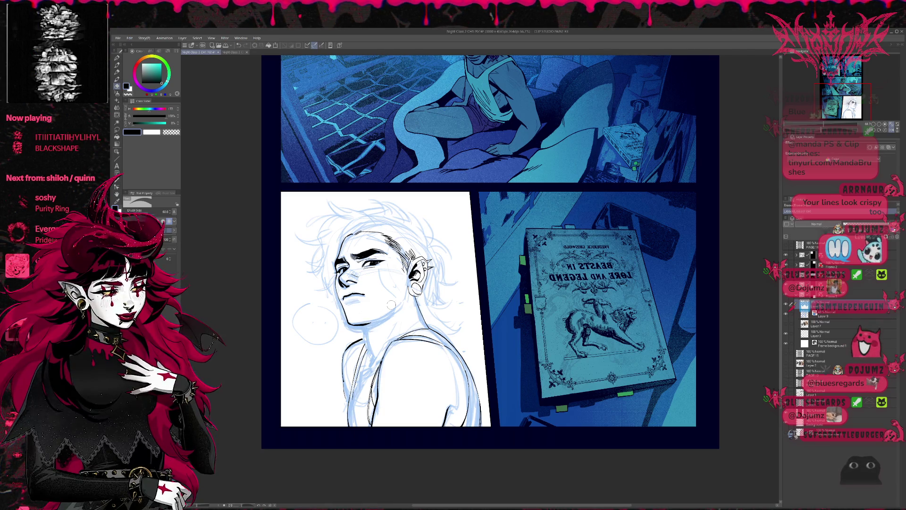
# Ink a stroke along the jaw and neck plus a short neck line beside the pierced ear.
pyautogui.press('p')
pyautogui.moveTo(366, 326); pyautogui.dragTo(404, 301)
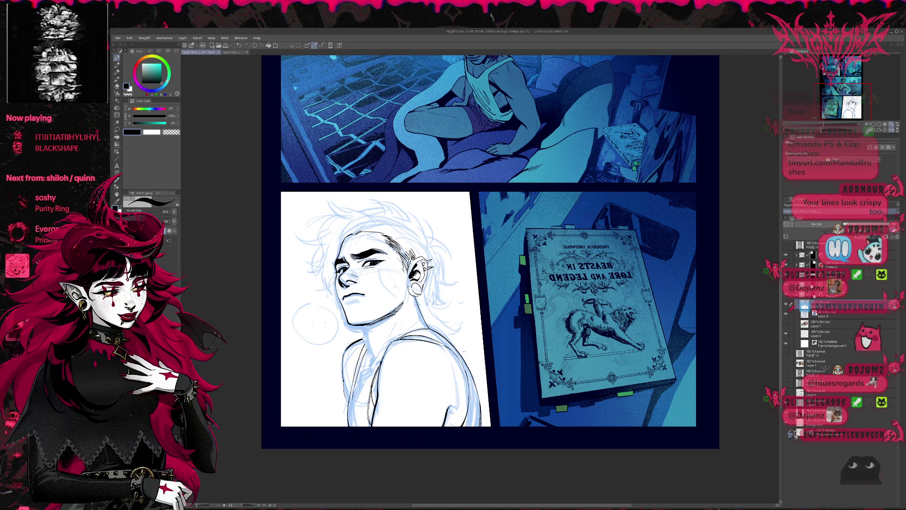
pyautogui.moveTo(407, 297)
pyautogui.mouseDown()
pyautogui.moveTo(410, 286)
pyautogui.moveTo(372, 366)
pyautogui.mouseUp()
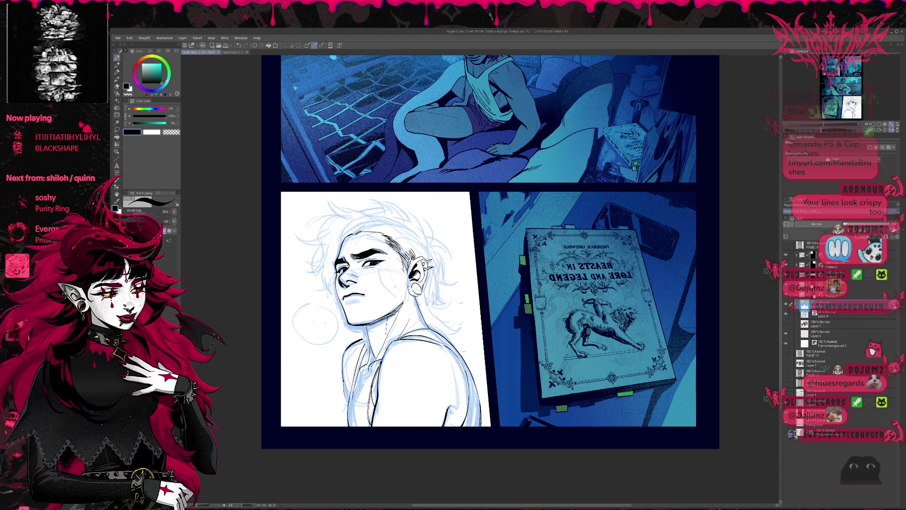
# Flip the page view horizontally and re-centre the sketch panel.
pyautogui.press('e')
pyautogui.press('p')
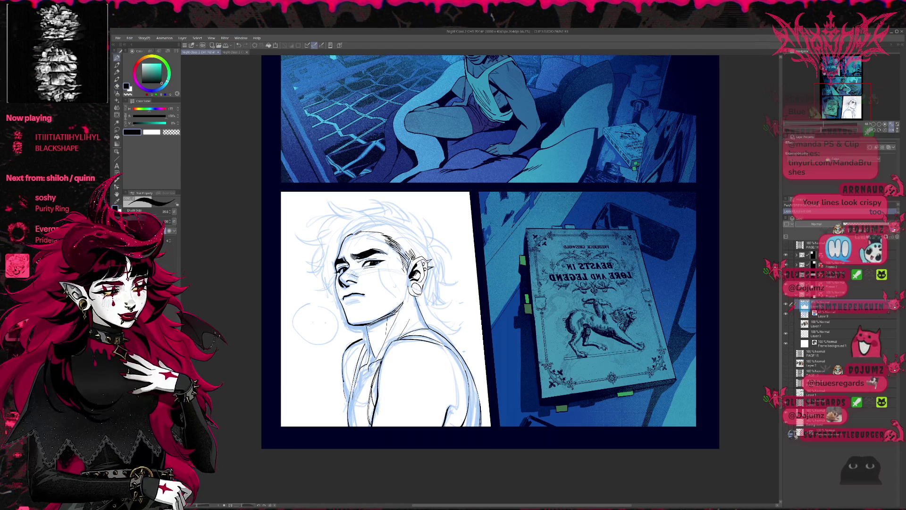
pyautogui.click(896, 131)
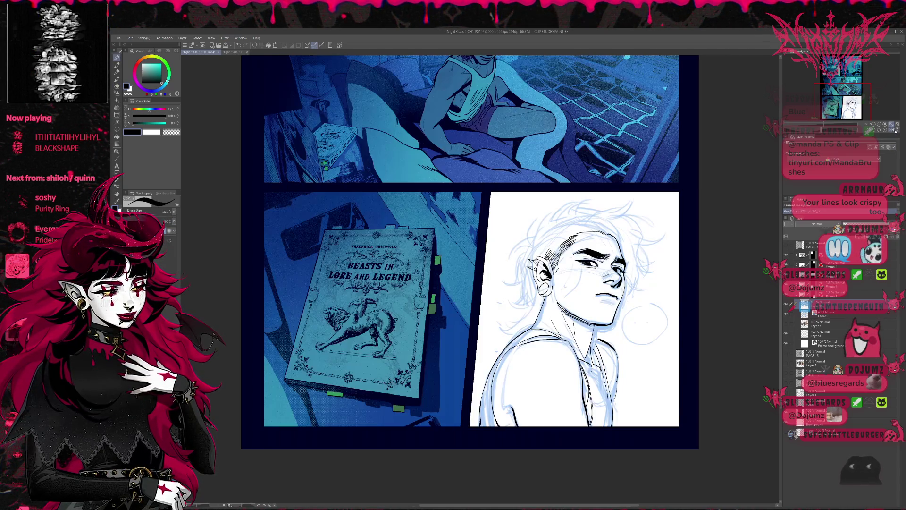
pyautogui.moveTo(703, 256); pyautogui.dragTo(593, 237)
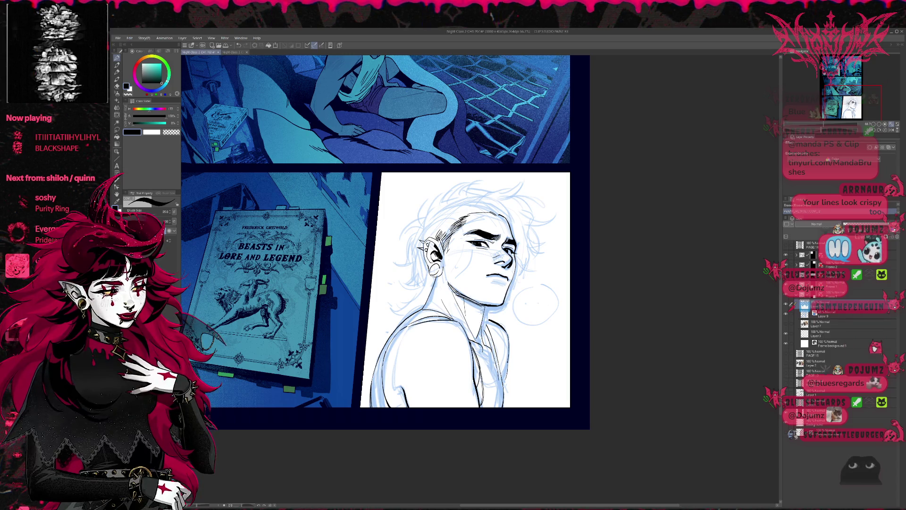
# Mirror the canvas again to check the drawing and re-centre the page.
pyautogui.press('p')
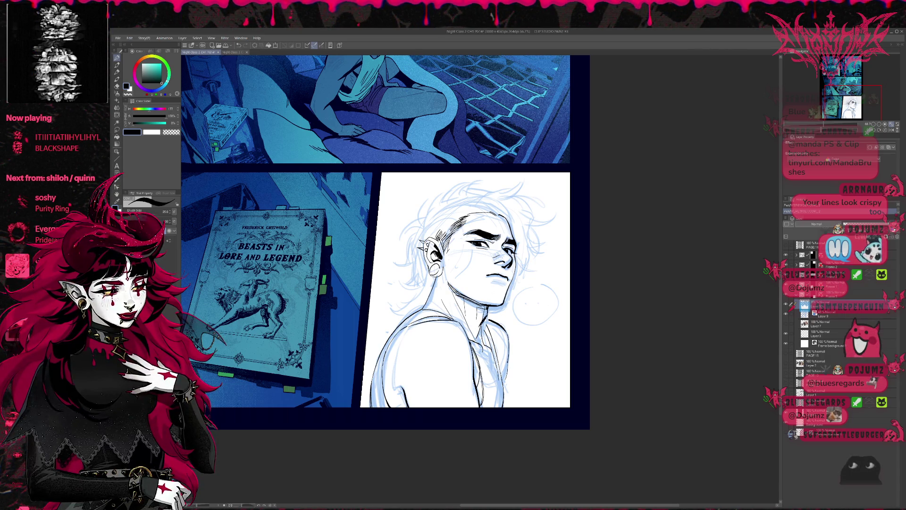
pyautogui.moveTo(500, 300); pyautogui.dragTo(499, 282)
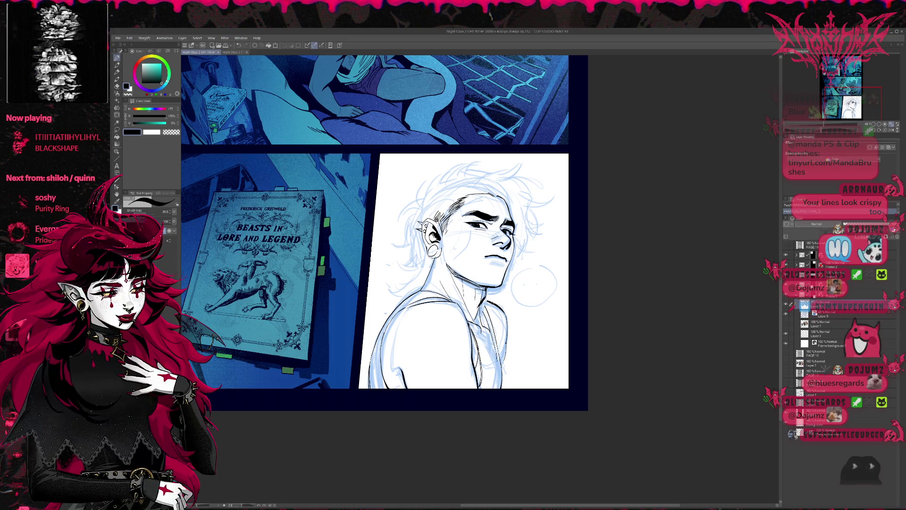
pyautogui.press('e')
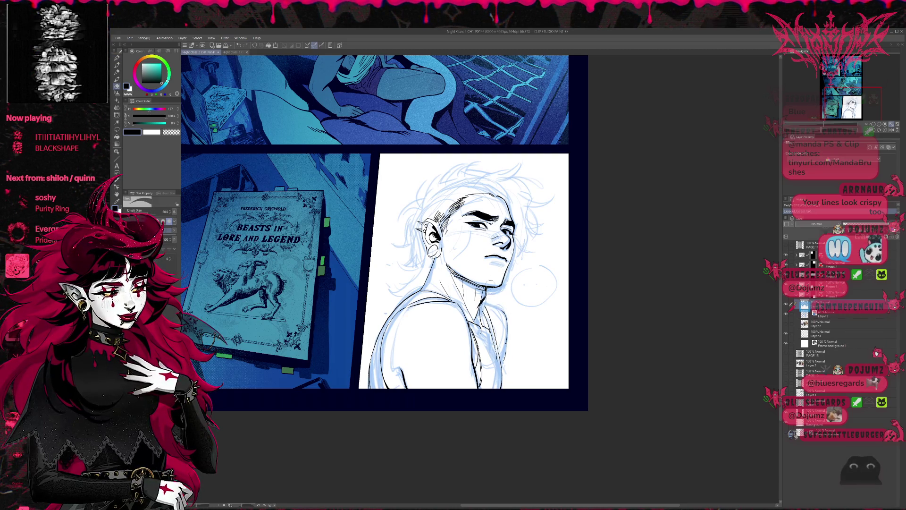
pyautogui.press('p')
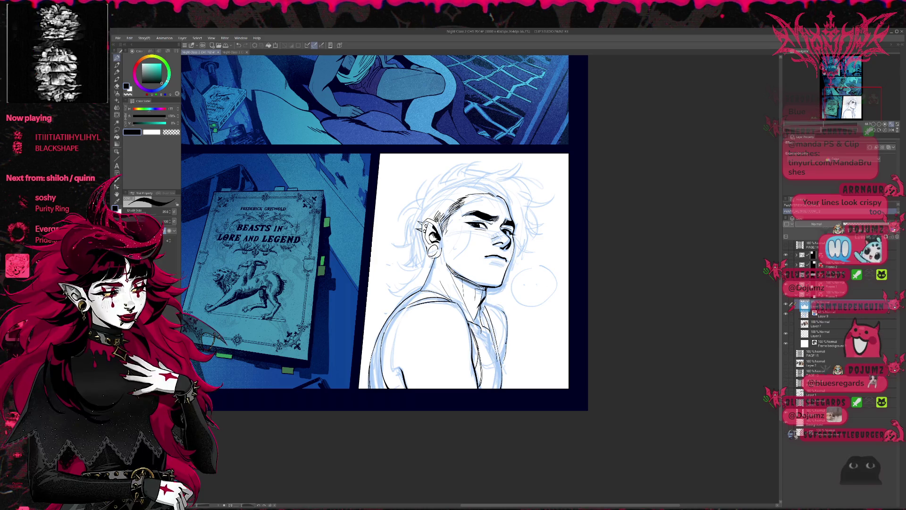
pyautogui.press('e')
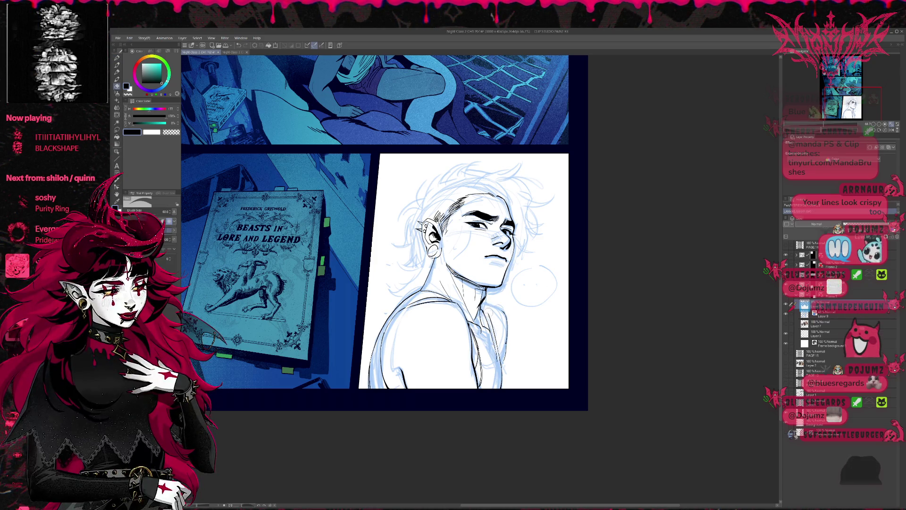
pyautogui.press('p')
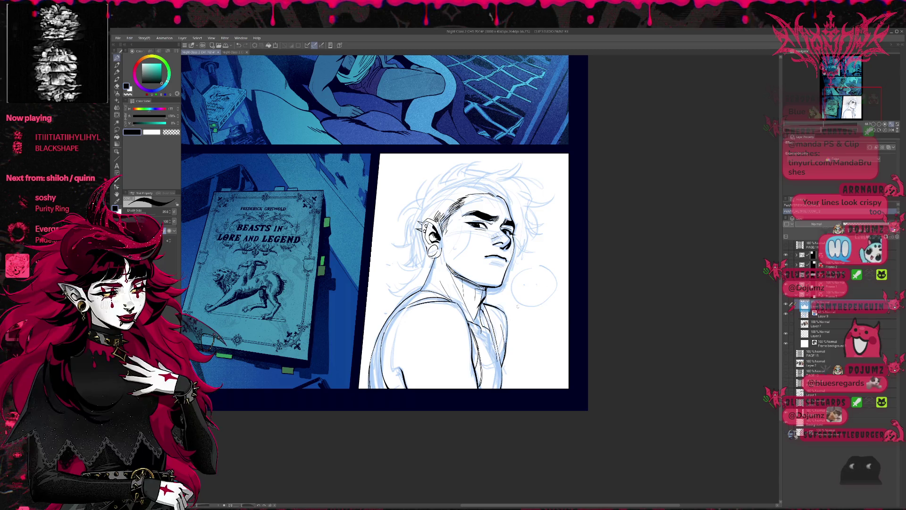
pyautogui.click(890, 133)
pyautogui.moveTo(647, 237); pyautogui.dragTo(587, 237)
pyautogui.press('e')
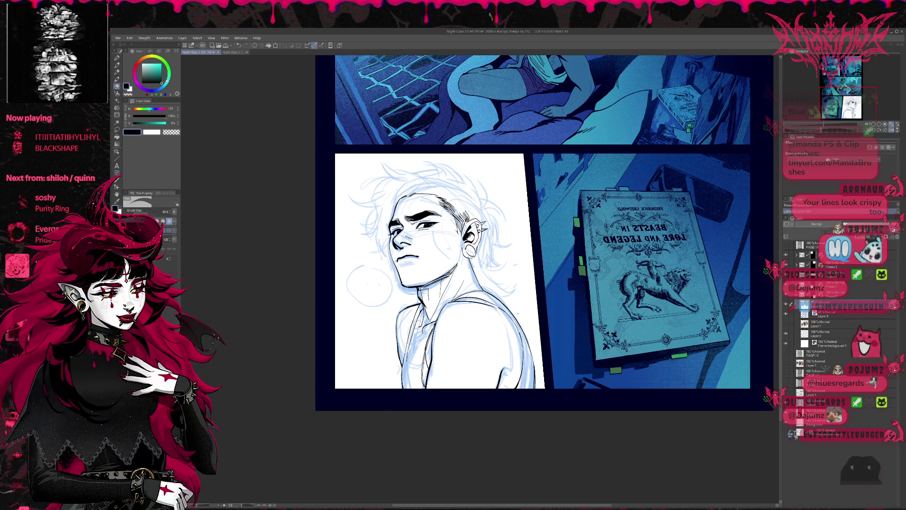
# Erase the blue sketch lines over the neck and chest.
pyautogui.press('p')
pyautogui.moveTo(419, 359)
pyautogui.mouseDown()
pyautogui.moveTo(380, 504)
pyautogui.moveTo(405, 345)
pyautogui.mouseUp()
pyautogui.press('e')
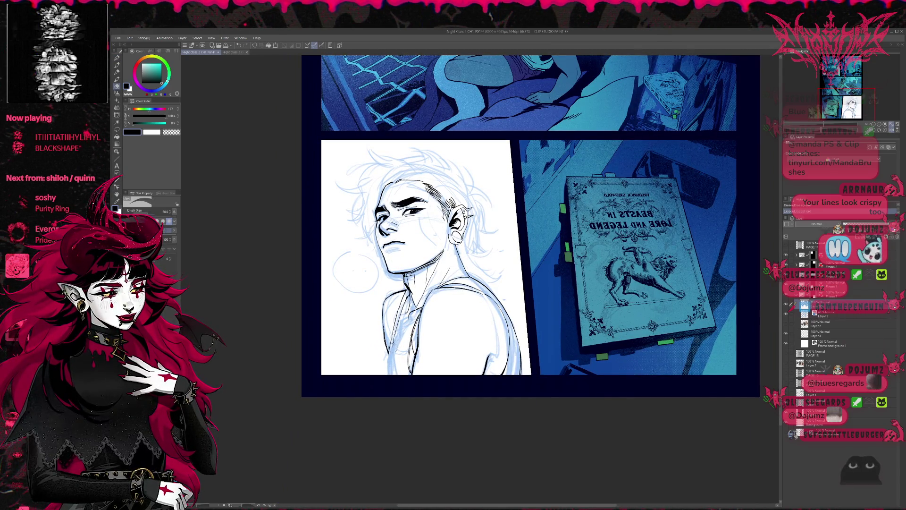
pyautogui.moveTo(394, 343); pyautogui.dragTo(404, 302)
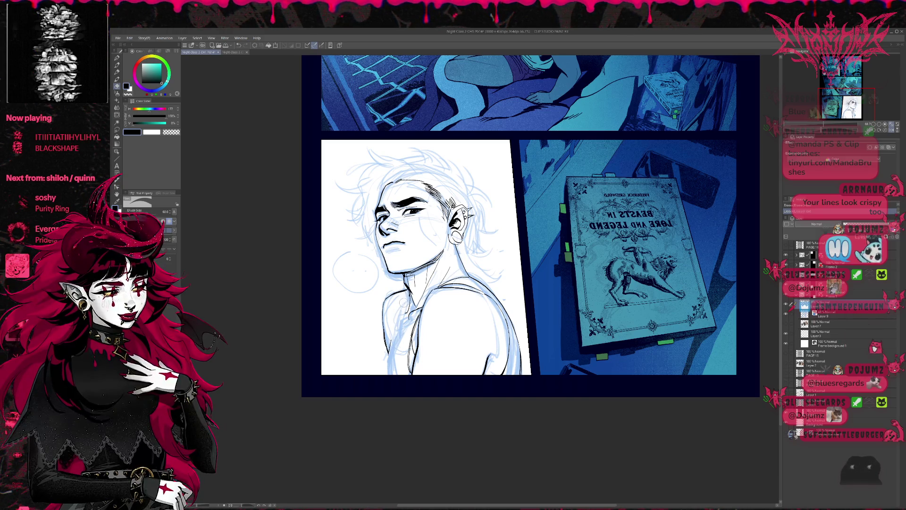
pyautogui.press('p')
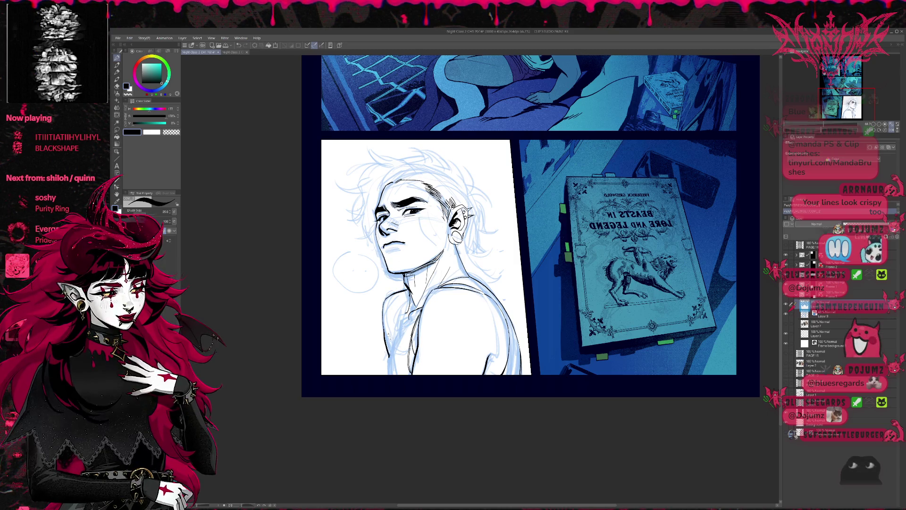
# Ink a short line at the side of the neck and erase small marks around it.
pyautogui.press('e')
pyautogui.press('p')
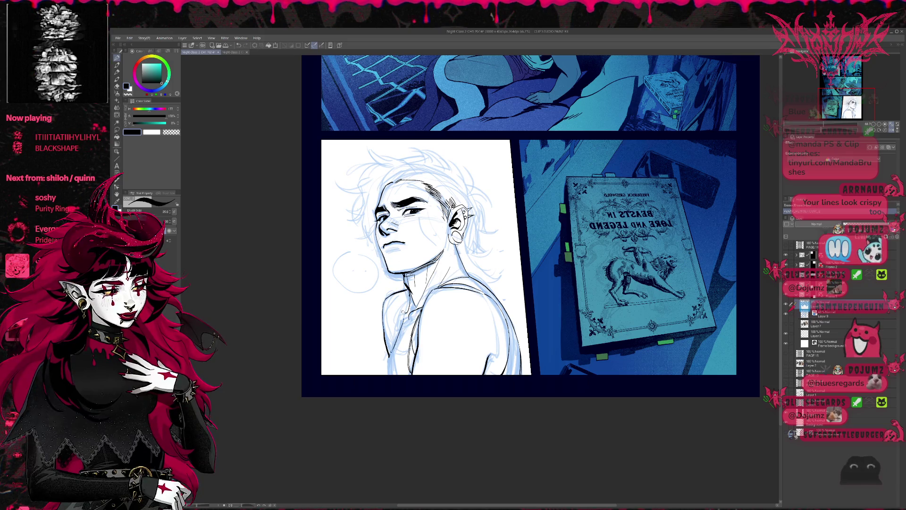
pyautogui.moveTo(408, 296); pyautogui.dragTo(402, 311)
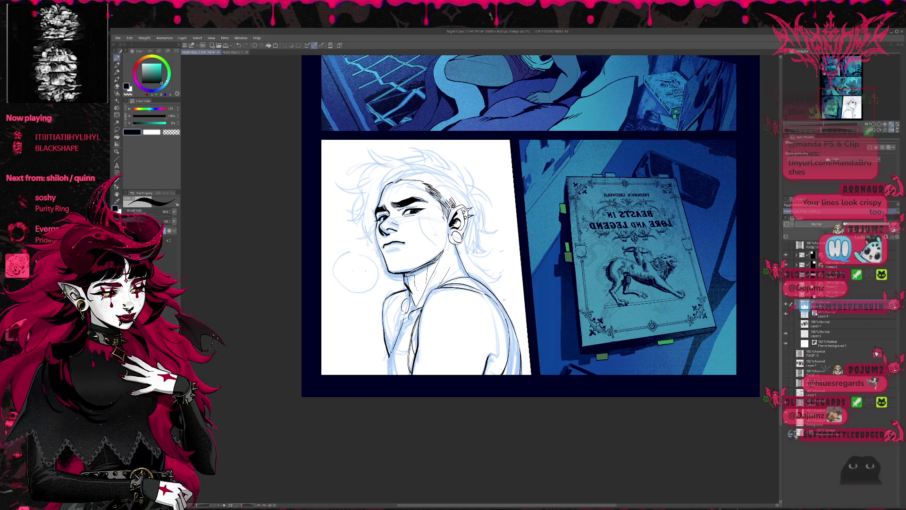
pyautogui.press('e')
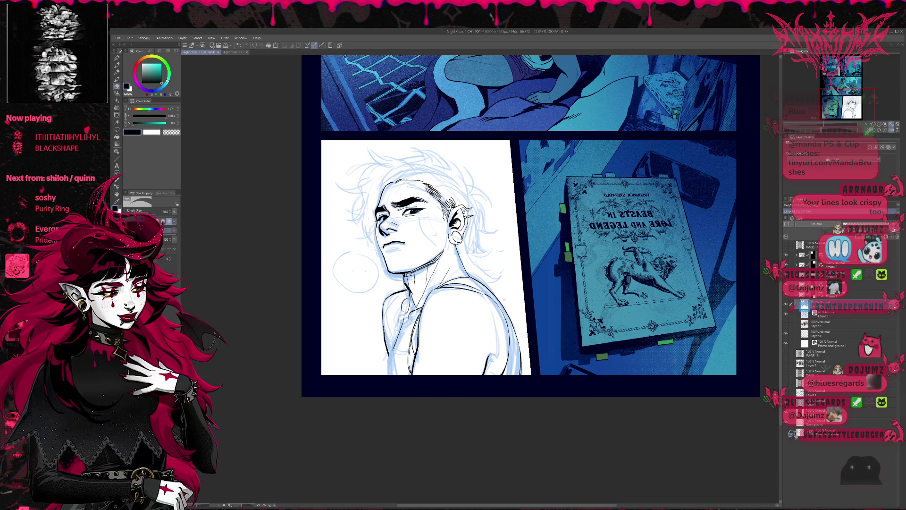
pyautogui.moveTo(402, 319)
pyautogui.mouseDown()
pyautogui.moveTo(400, 339)
pyautogui.moveTo(391, 339)
pyautogui.moveTo(406, 320)
pyautogui.mouseUp()
pyautogui.press('p')
pyautogui.press('e')
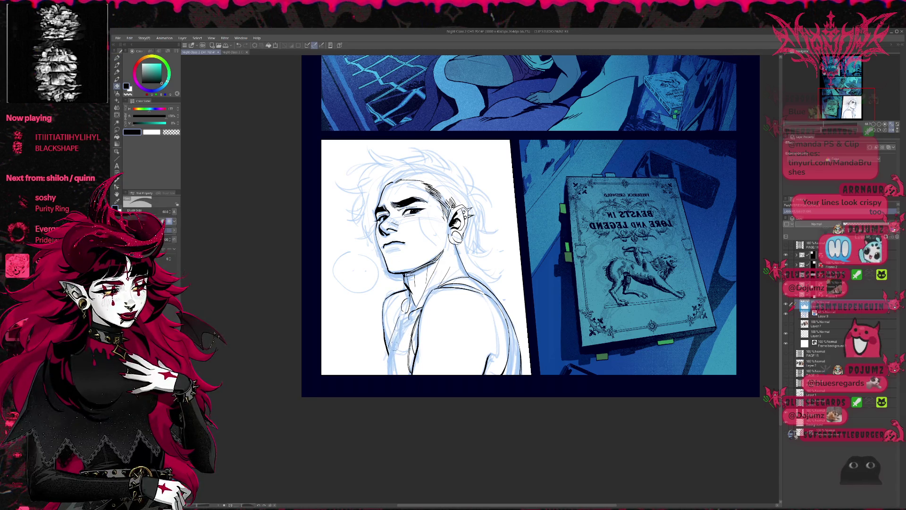
pyautogui.press('p')
# Erase a faint stroke on the lower neck.
pyautogui.press('e')
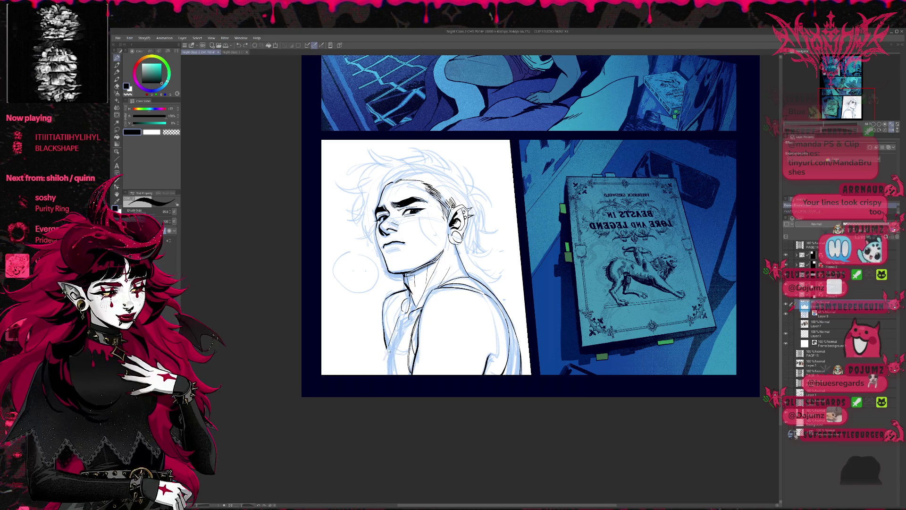
pyautogui.press('p')
pyautogui.press('e')
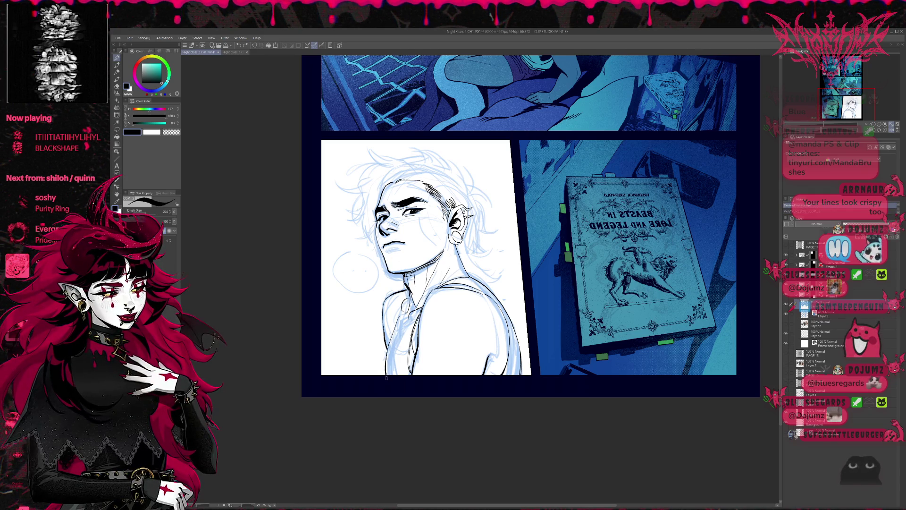
pyautogui.press('p')
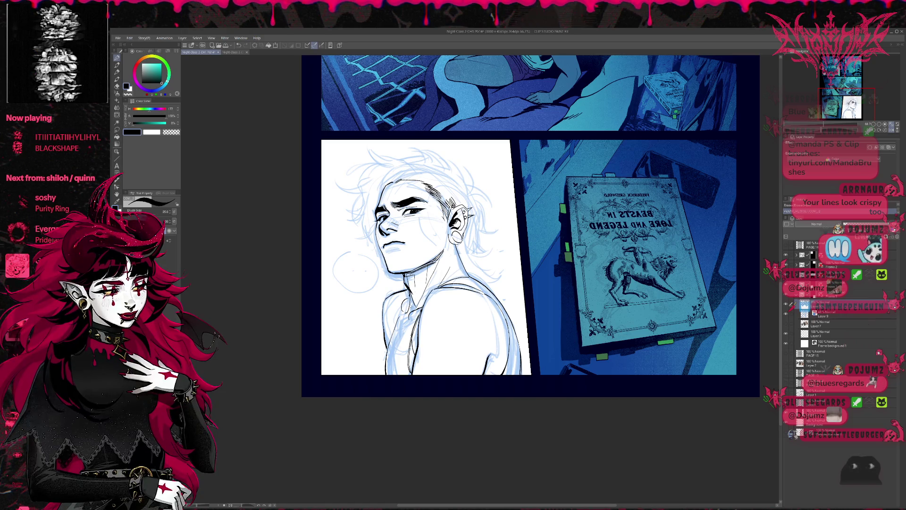
pyautogui.press('e')
pyautogui.moveTo(387, 343)
pyautogui.mouseDown()
pyautogui.moveTo(386, 375)
pyautogui.moveTo(389, 368)
pyautogui.mouseUp()
pyautogui.press('p')
pyautogui.press('e')
pyautogui.press('e')
pyautogui.press('p')
pyautogui.press('p')
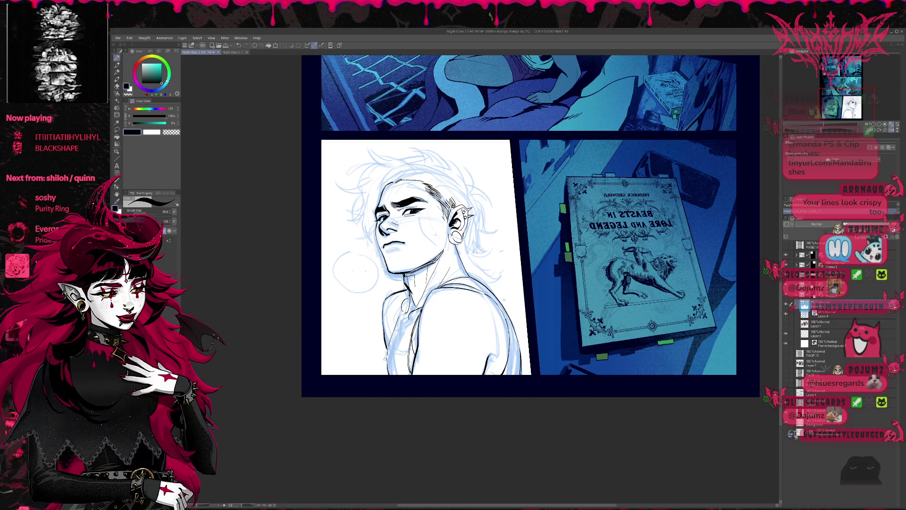
# Erase faint sketch strokes by the shoulder and neck, then unflip the canvas.
pyautogui.press('e')
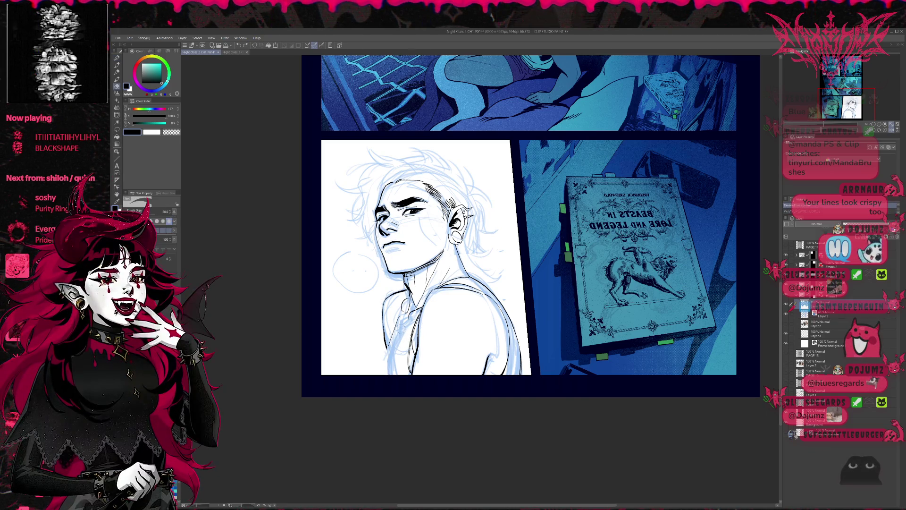
pyautogui.moveTo(396, 320); pyautogui.dragTo(404, 300)
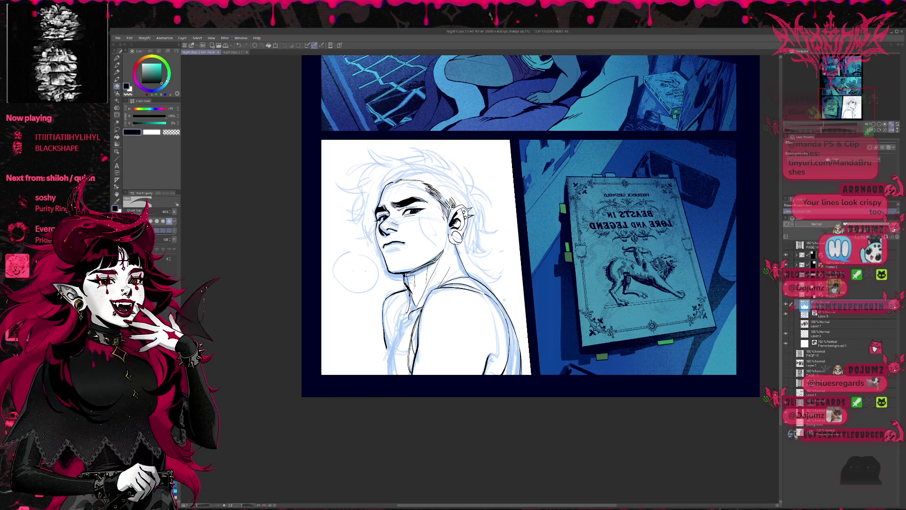
pyautogui.click(891, 129)
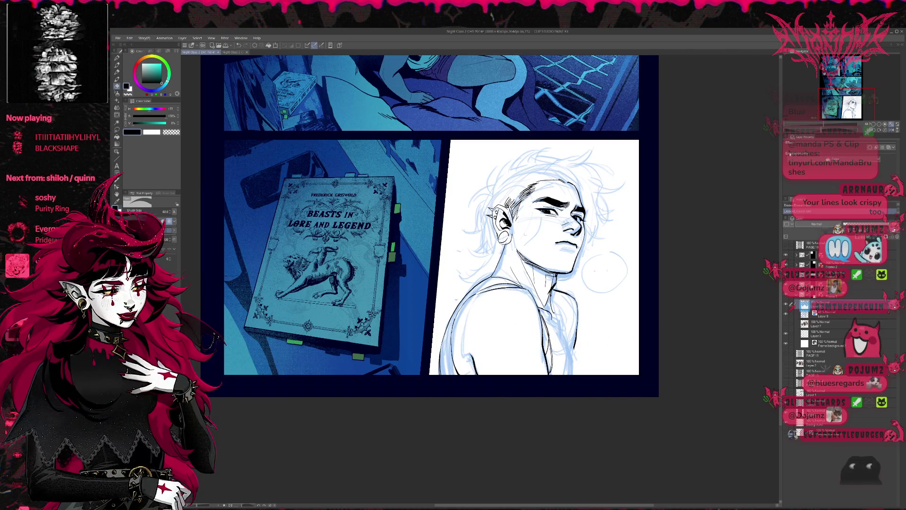
# Ink the tank-top strap over the shoulder, redrawing it slightly left, then hide the blue sketch.
pyautogui.moveTo(630, 228); pyautogui.dragTo(511, 225)
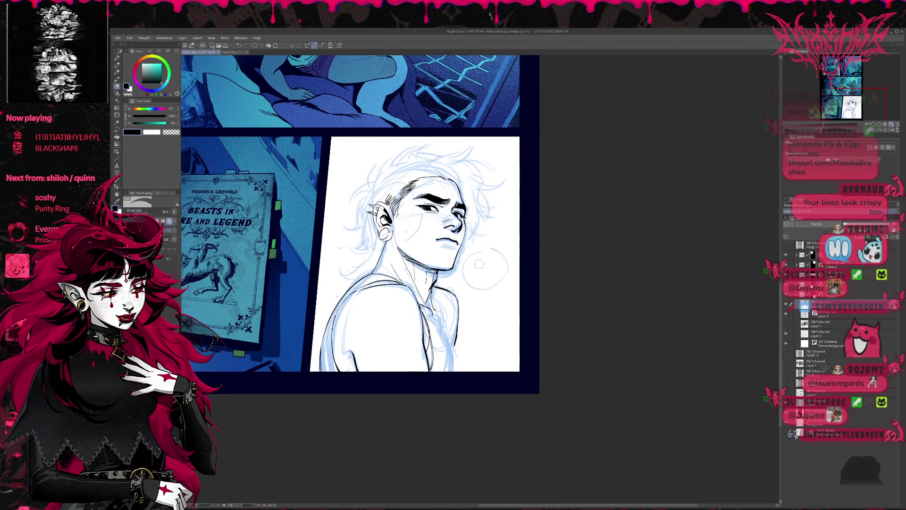
pyautogui.press('p')
pyautogui.moveTo(433, 304); pyautogui.dragTo(451, 364)
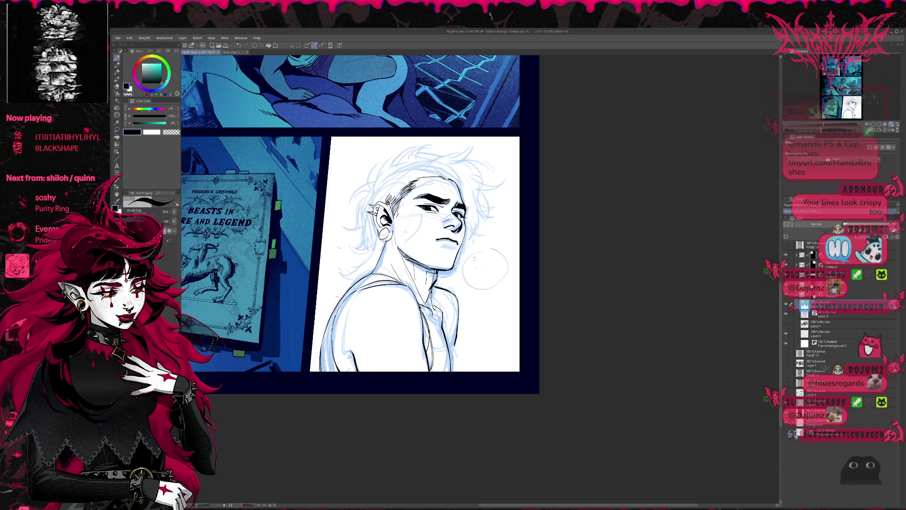
pyautogui.moveTo(447, 317); pyautogui.dragTo(452, 351)
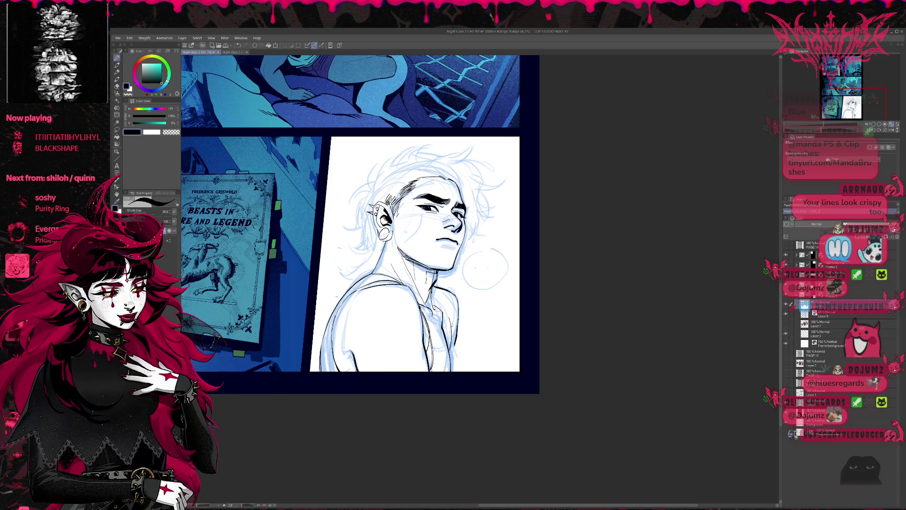
pyautogui.hotkey('ctrl', 'z')
pyautogui.moveTo(447, 315); pyautogui.dragTo(451, 355)
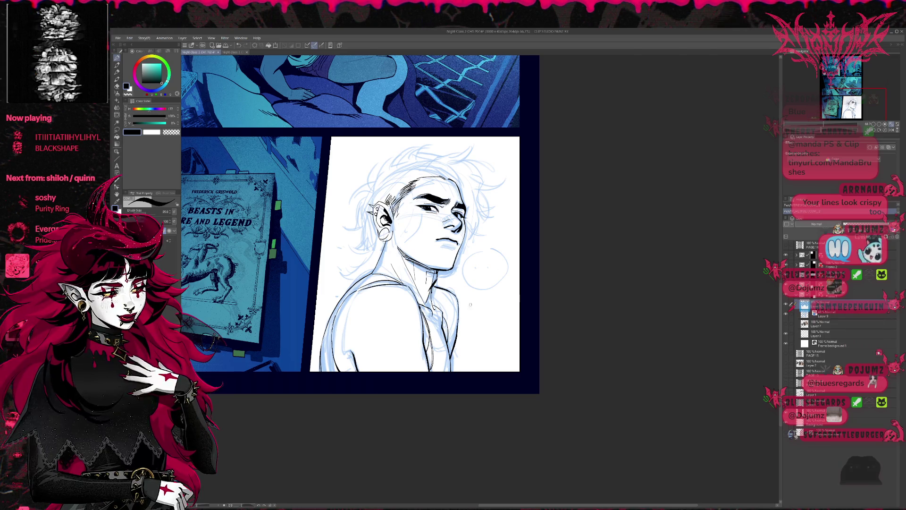
pyautogui.click(786, 304)
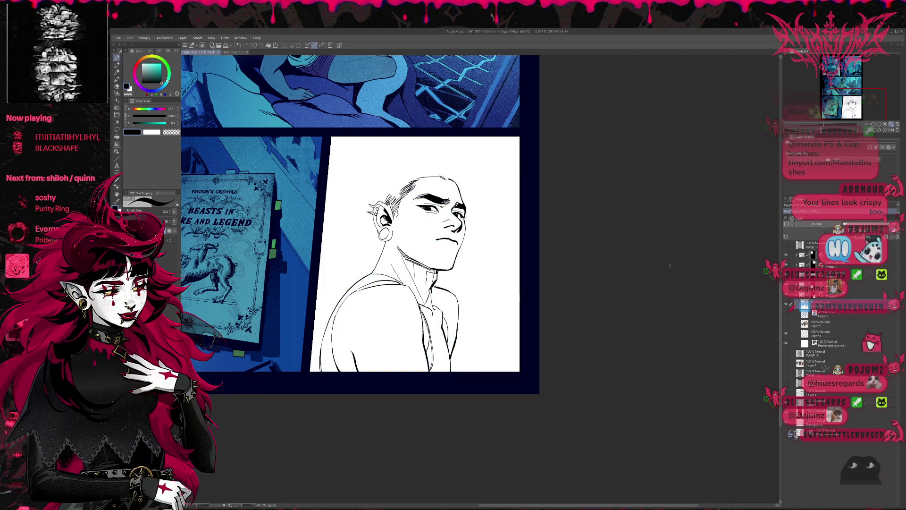
# Ink short strokes along the shirt fold lines and erase part of the collar ink.
pyautogui.press('e')
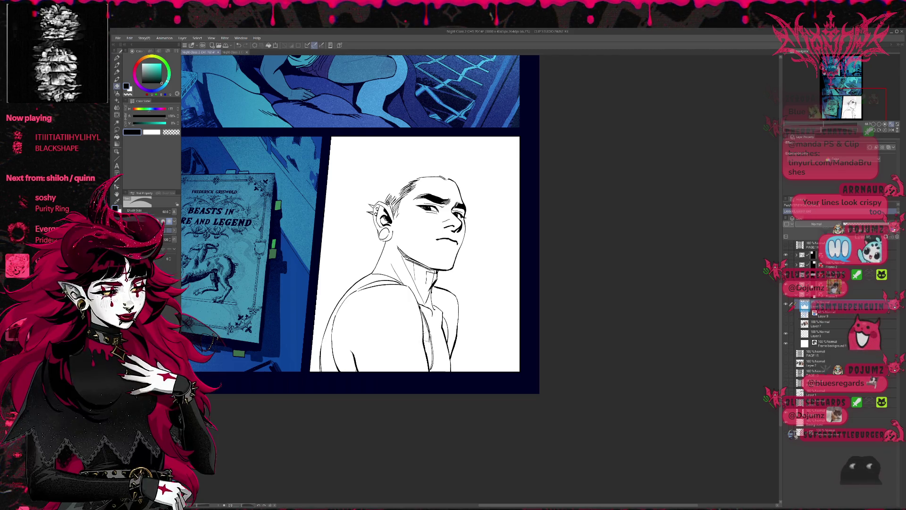
pyautogui.press('p')
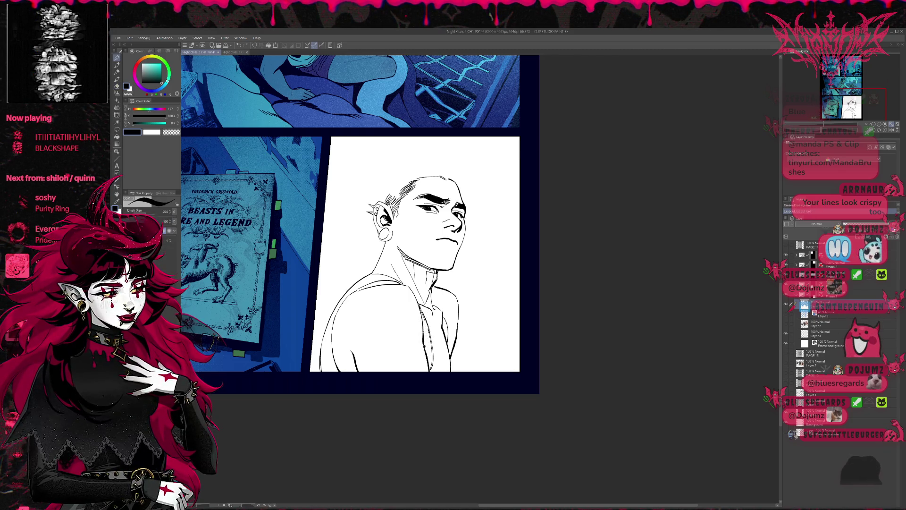
pyautogui.moveTo(424, 336)
pyautogui.mouseDown()
pyautogui.moveTo(427, 349)
pyautogui.moveTo(426, 314)
pyautogui.moveTo(431, 371)
pyautogui.moveTo(460, 282)
pyautogui.mouseUp()
pyautogui.press('e')
pyautogui.scroll(3, 431, 371)
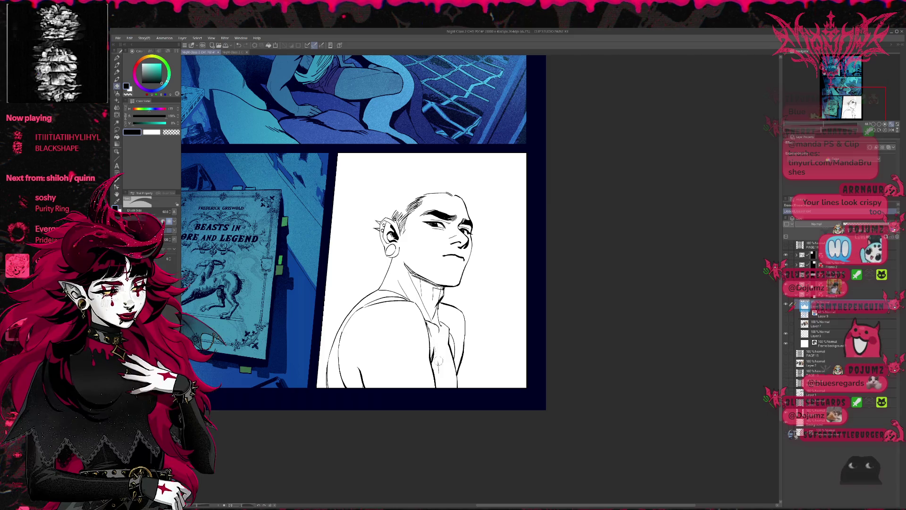
pyautogui.press('p')
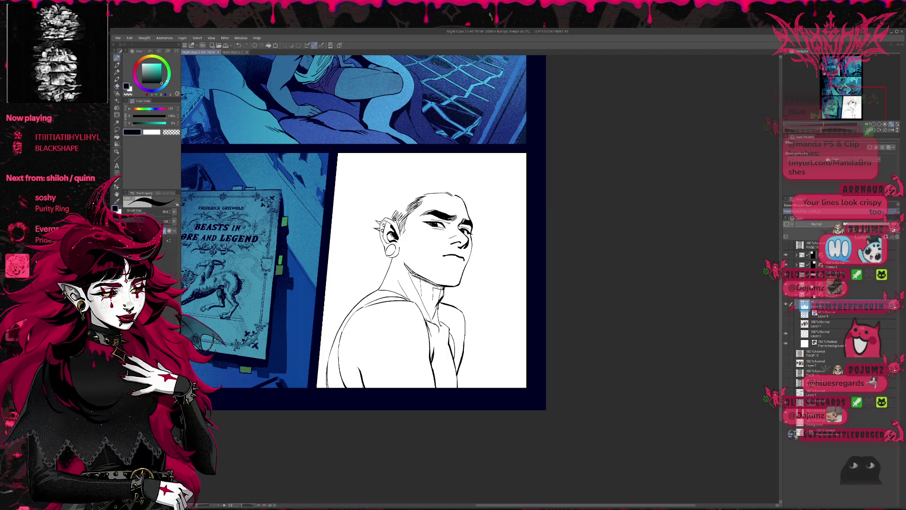
pyautogui.moveTo(428, 327); pyautogui.dragTo(436, 369)
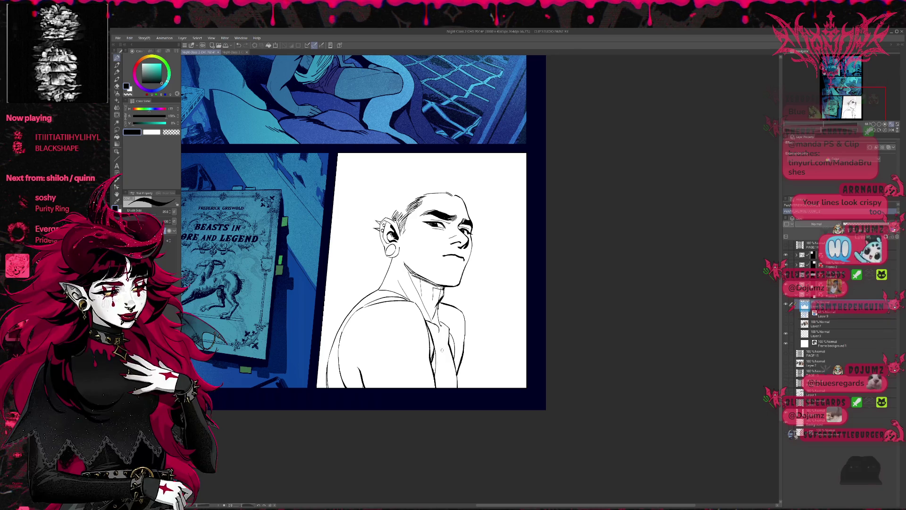
pyautogui.press('e')
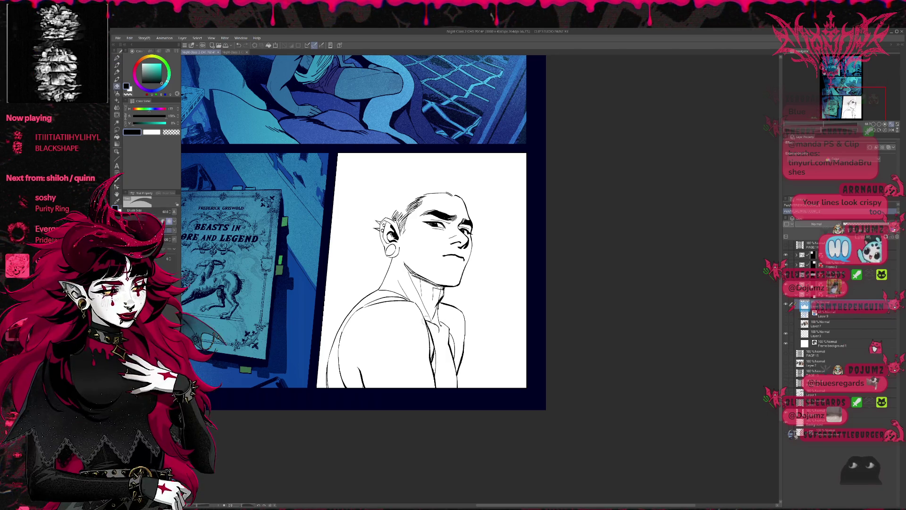
pyautogui.moveTo(430, 328)
pyautogui.mouseDown()
pyautogui.moveTo(422, 314)
pyautogui.moveTo(434, 361)
pyautogui.moveTo(457, 371)
pyautogui.mouseUp()
# Undo the shirt line, trim the stroke's lower end, and add a short collar stroke.
pyautogui.press('p')
pyautogui.hotkey('ctrl', 'z')
pyautogui.press('e')
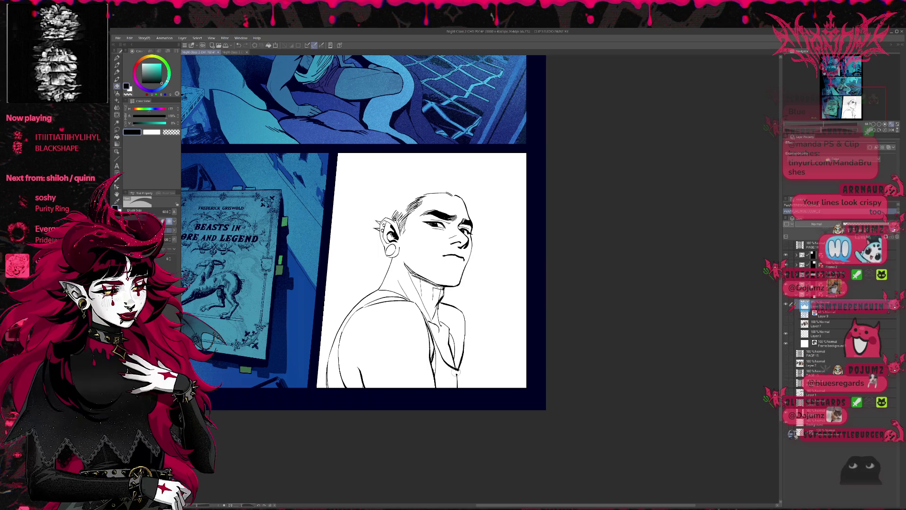
pyautogui.moveTo(455, 375); pyautogui.dragTo(456, 391)
pyautogui.press('p')
pyautogui.press('e')
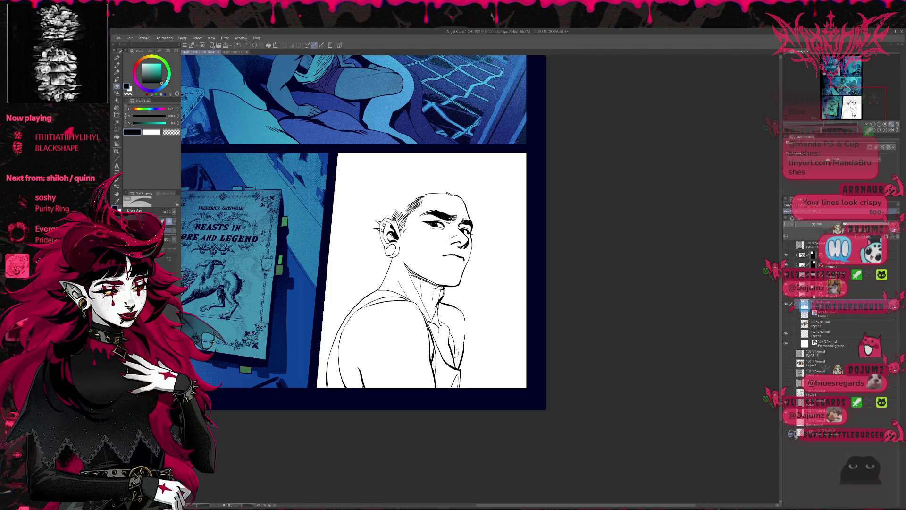
pyautogui.press('p')
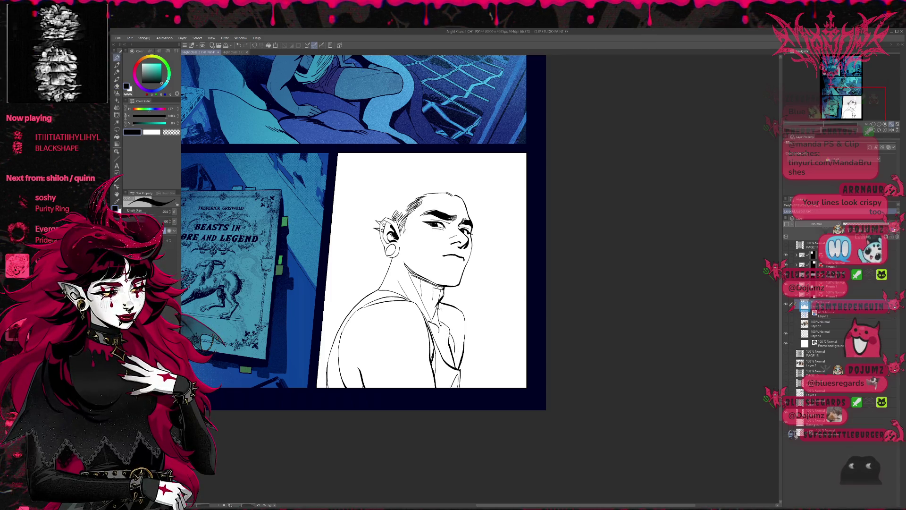
pyautogui.moveTo(438, 308); pyautogui.dragTo(456, 366)
# Darken the shirt fold below the neck with extra strokes and trim its top end.
pyautogui.press('e')
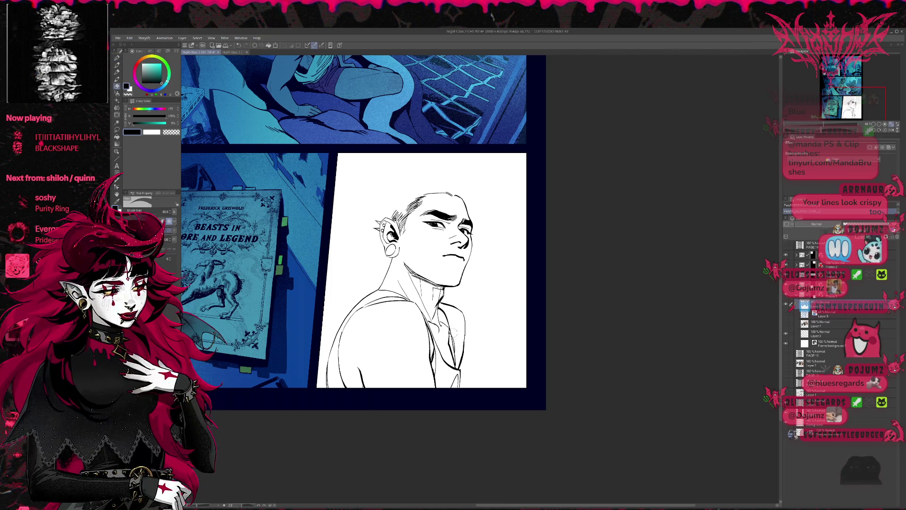
pyautogui.hotkey('ctrl', 'z')
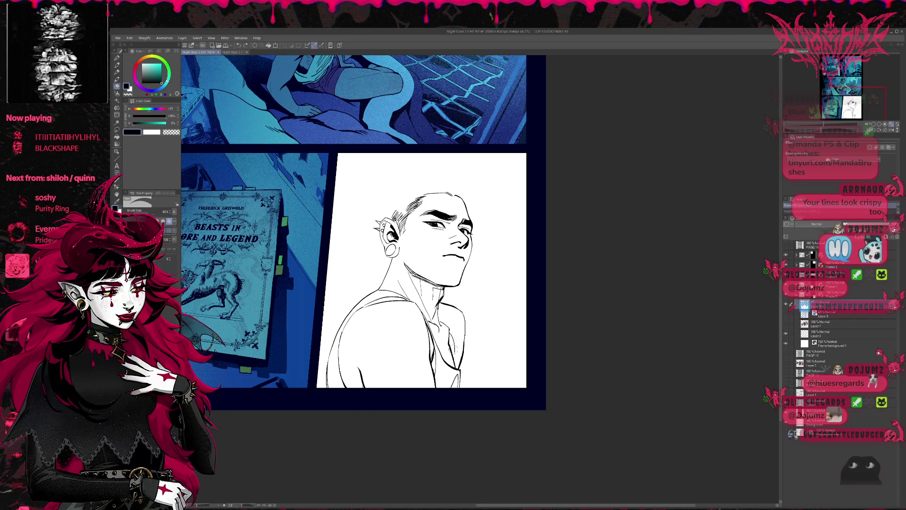
pyautogui.moveTo(454, 359); pyautogui.dragTo(458, 368)
pyautogui.press('p')
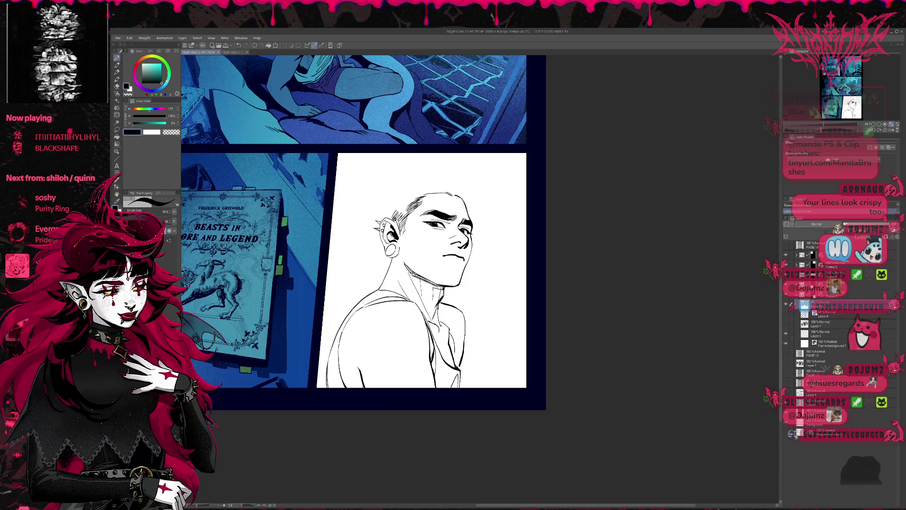
pyautogui.moveTo(457, 359); pyautogui.dragTo(455, 365)
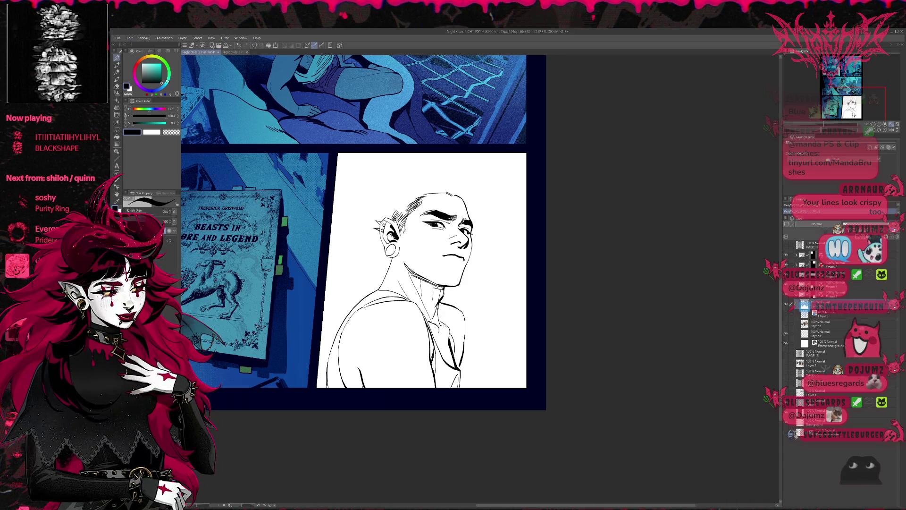
pyautogui.moveTo(450, 341); pyautogui.dragTo(458, 361)
pyautogui.moveTo(456, 359); pyautogui.dragTo(460, 367)
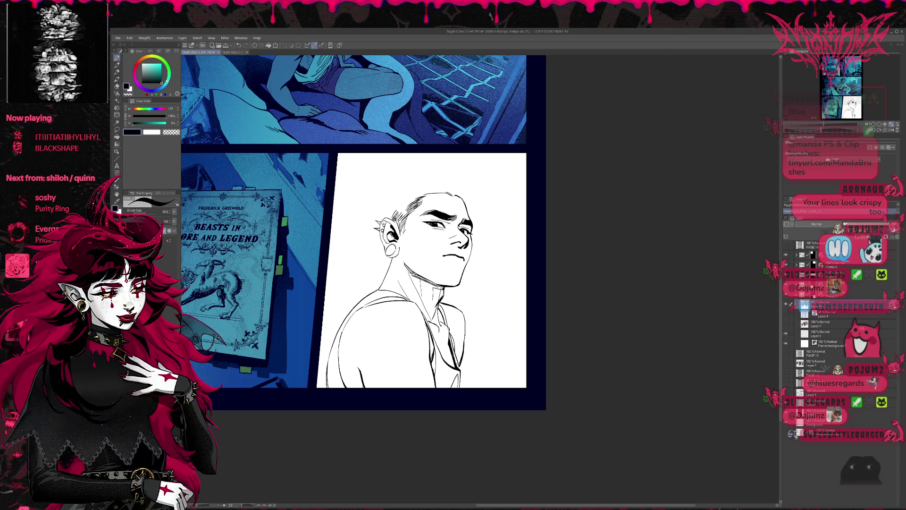
pyautogui.press('e')
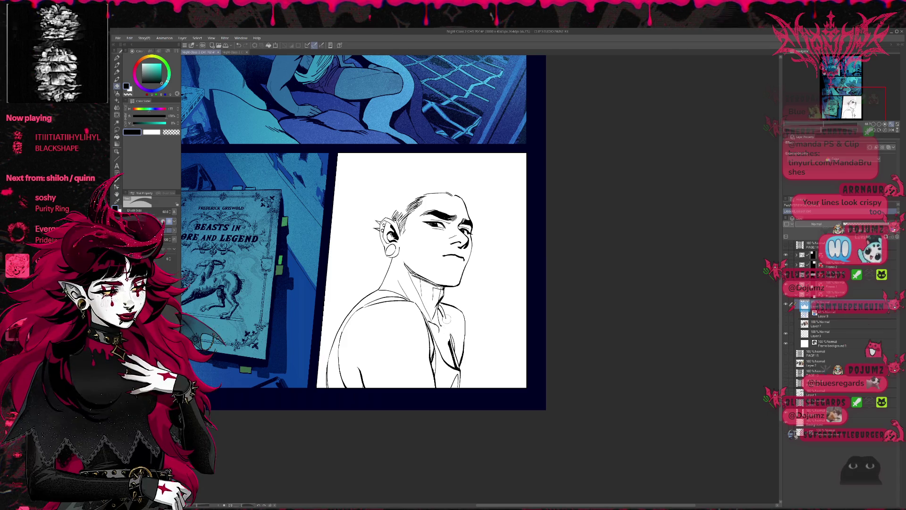
pyautogui.moveTo(452, 330); pyautogui.dragTo(455, 346)
pyautogui.press('p')
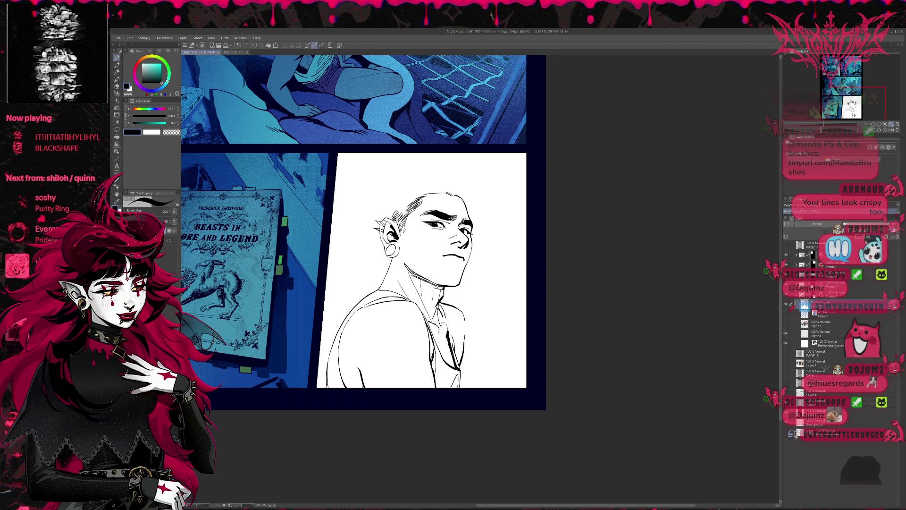
# Erase leftover line bits on the shirt fold, then mirror the view and erase stray chest marks.
pyautogui.press('e')
pyautogui.press('p')
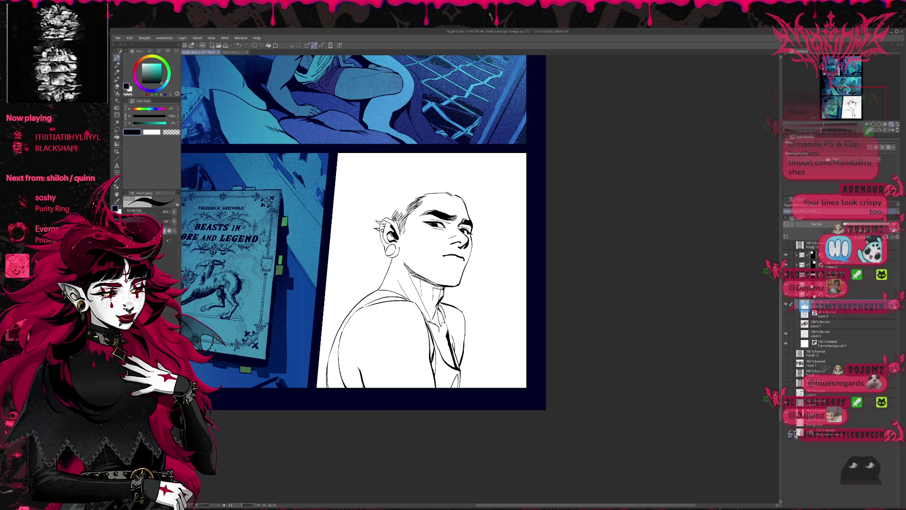
pyautogui.press('e')
pyautogui.moveTo(450, 345); pyautogui.dragTo(455, 366)
pyautogui.press('p')
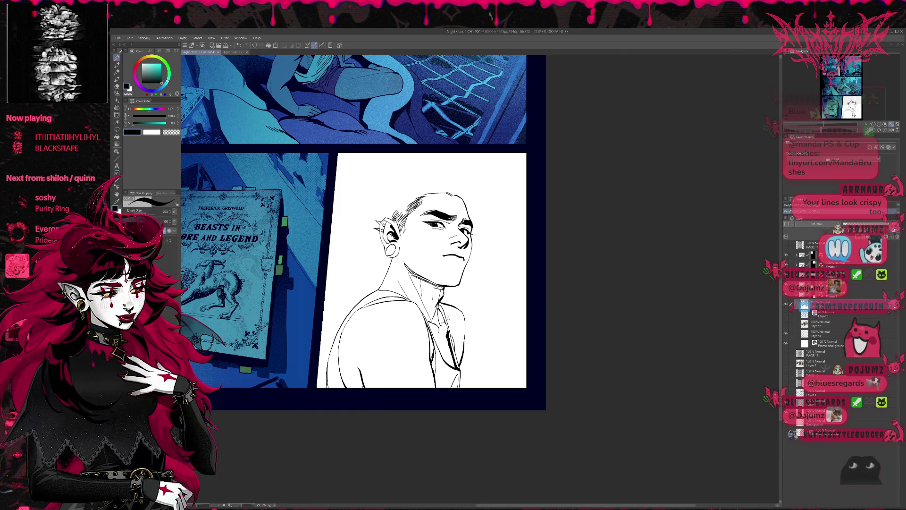
pyautogui.press('e')
pyautogui.moveTo(454, 337); pyautogui.dragTo(455, 350)
pyautogui.press('p')
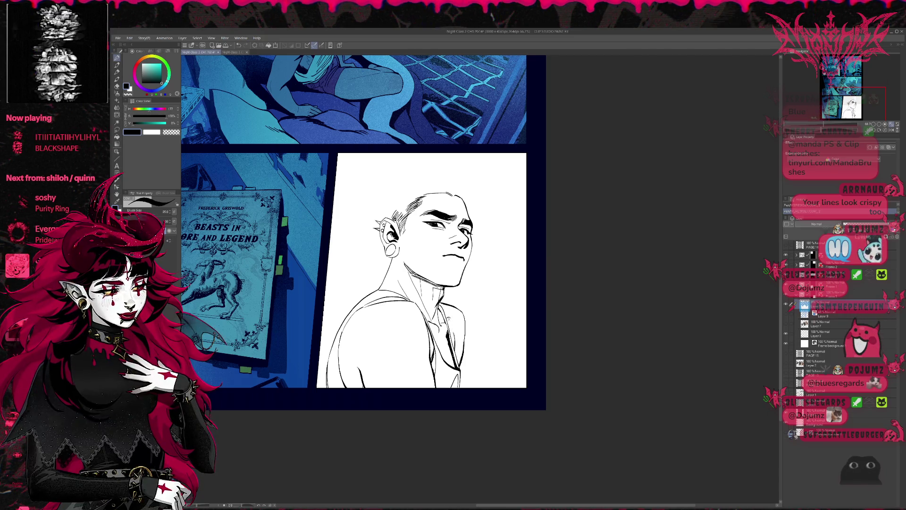
pyautogui.press('e')
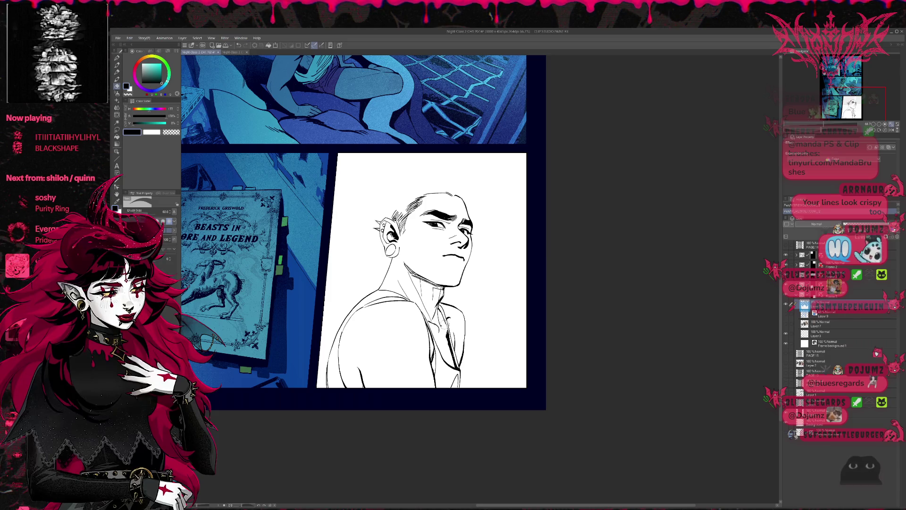
pyautogui.press('h')
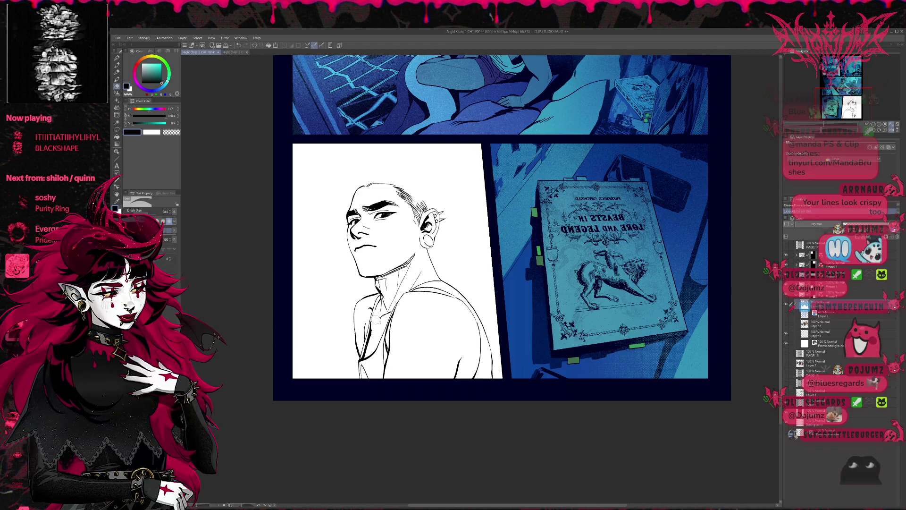
pyautogui.moveTo(372, 335); pyautogui.dragTo(368, 351)
# Add two fresh ink strokes to the chest line below the neck.
pyautogui.hscroll(2, 390, 288)
pyautogui.hscroll(1, 401, 273)
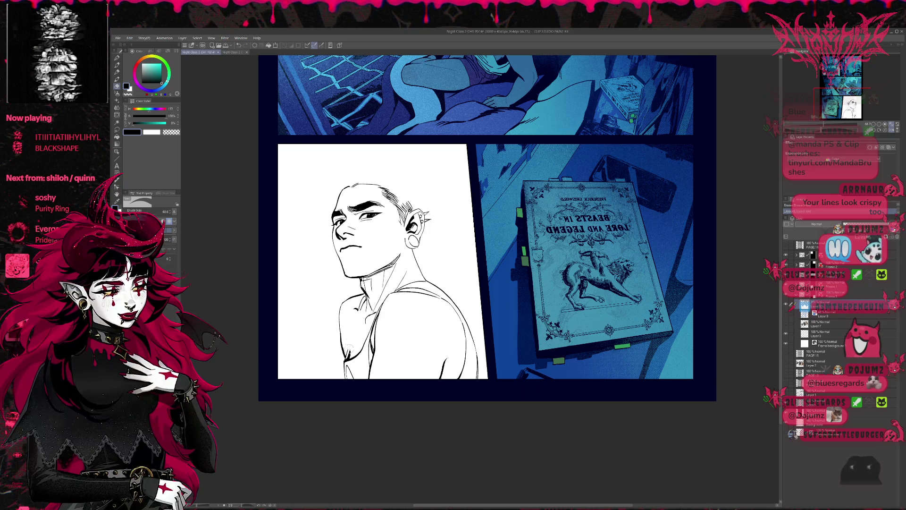
pyautogui.press('p')
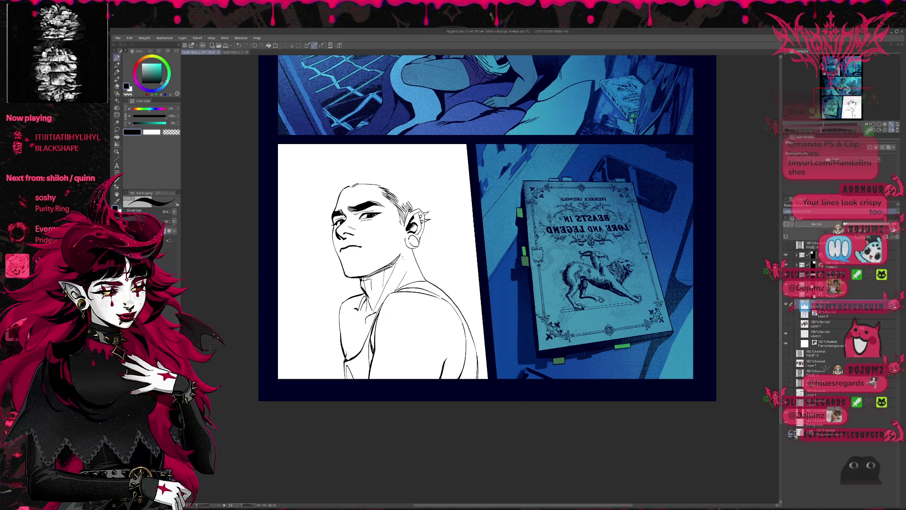
pyautogui.press('e')
pyautogui.moveTo(349, 358); pyautogui.dragTo(324, 350)
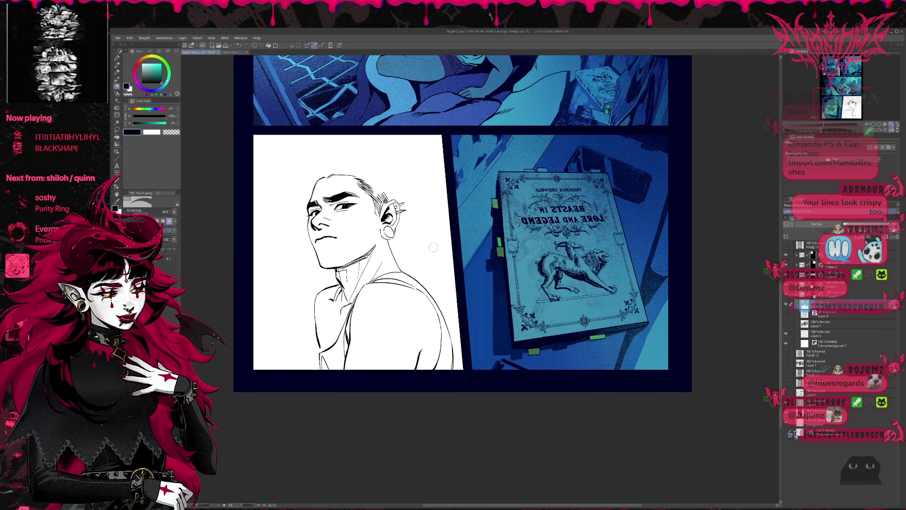
pyautogui.press('p')
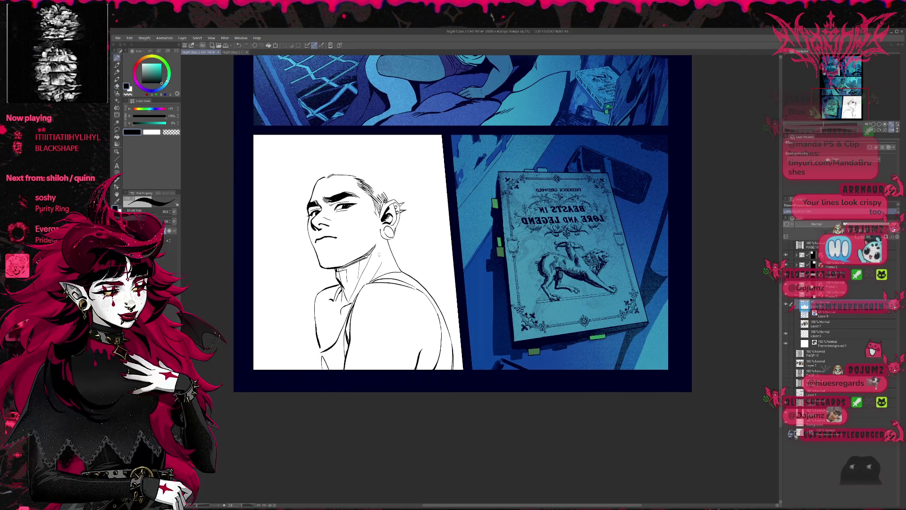
pyautogui.moveTo(338, 299); pyautogui.dragTo(329, 343)
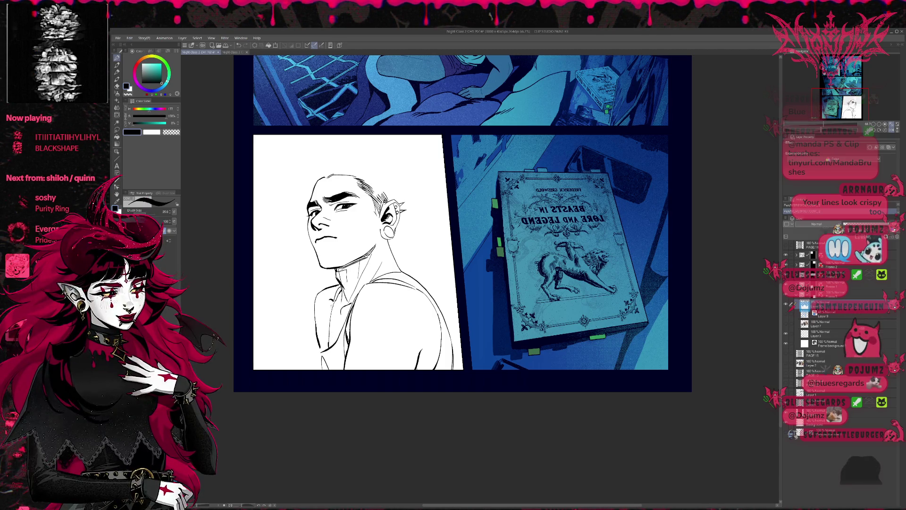
pyautogui.moveTo(335, 300); pyautogui.dragTo(323, 345)
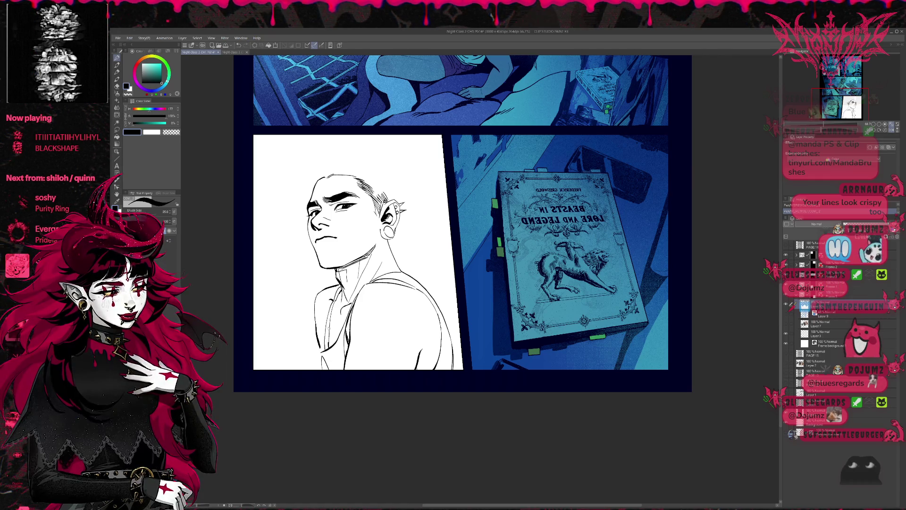
# Erase the short stray strokes around the chest line.
pyautogui.press('e')
pyautogui.moveTo(340, 302)
pyautogui.mouseDown()
pyautogui.moveTo(330, 309)
pyautogui.moveTo(337, 304)
pyautogui.mouseUp()
pyautogui.press('p')
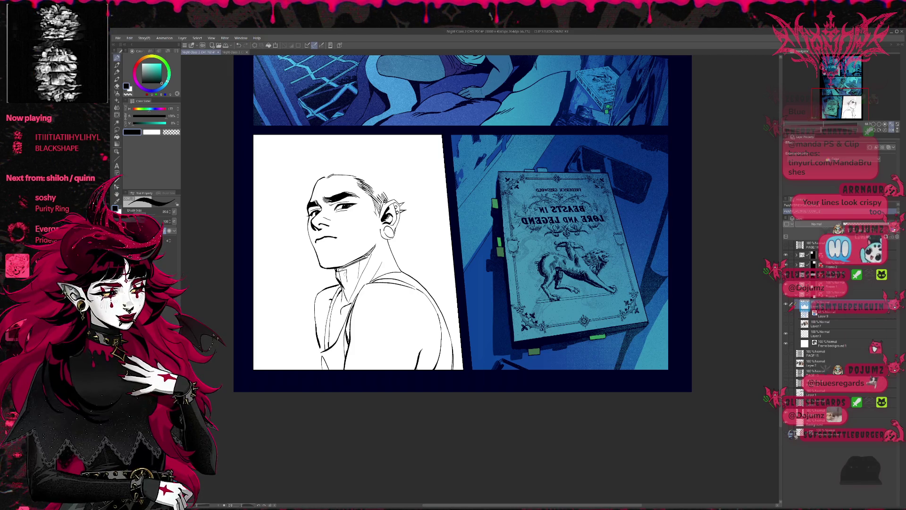
pyautogui.press('e')
pyautogui.press('p')
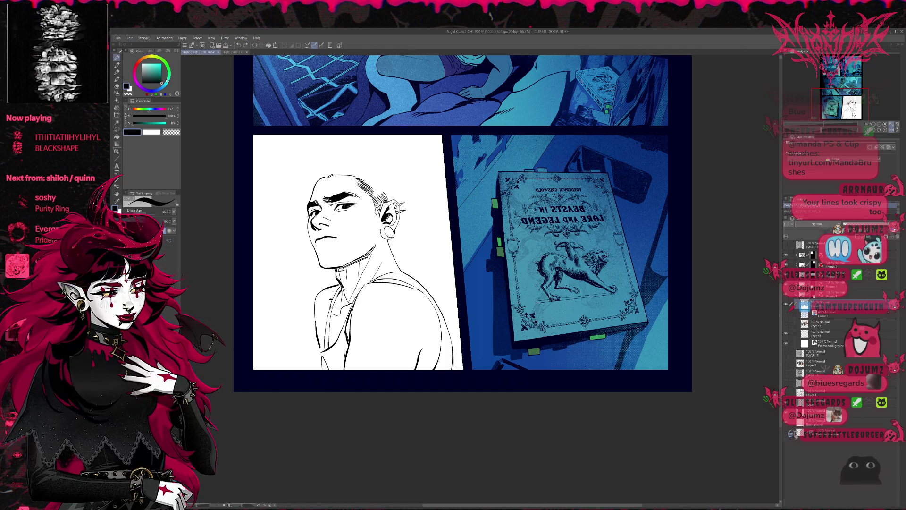
pyautogui.press('e')
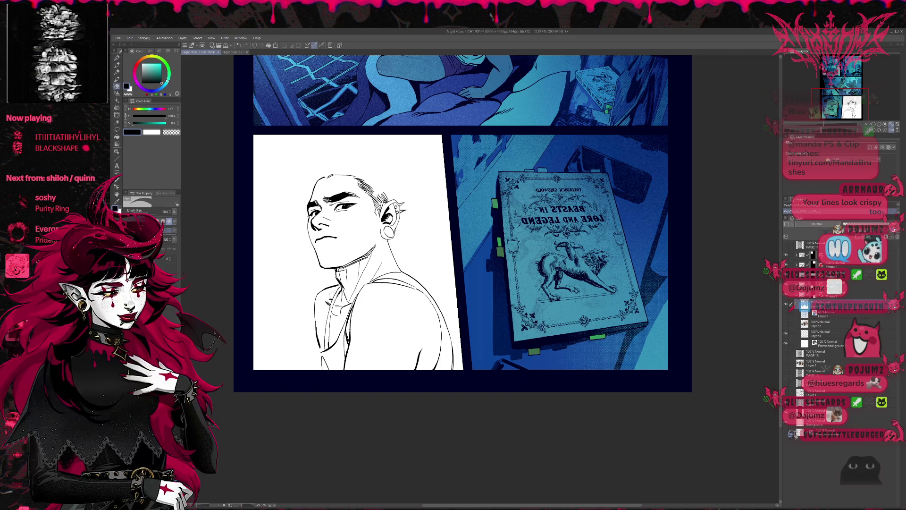
pyautogui.press('p')
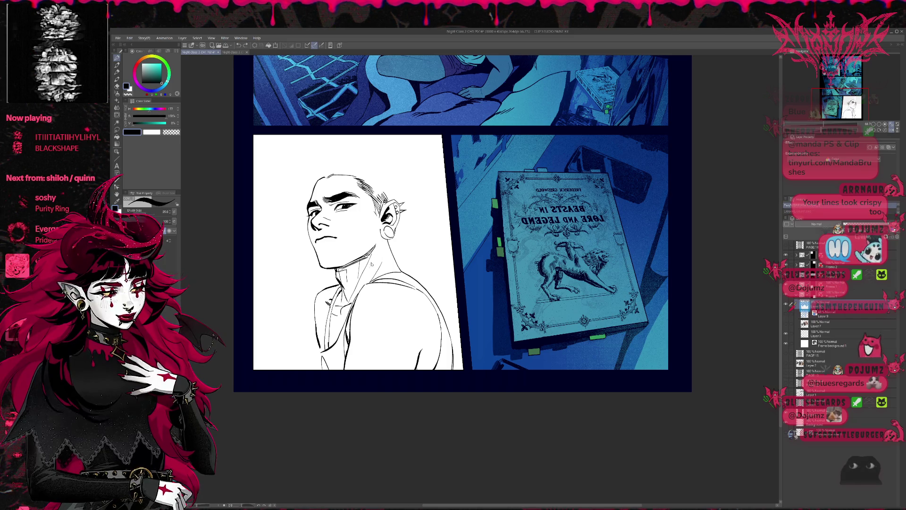
pyautogui.press('e')
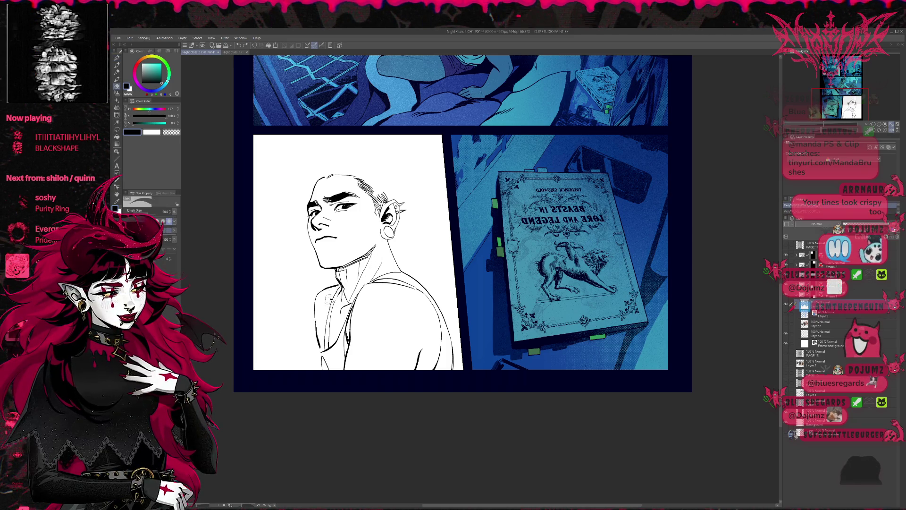
# Wipe the stray sketch lines off the chest with the eraser, then return to the pen.
pyautogui.moveTo(333, 302); pyautogui.dragTo(328, 336)
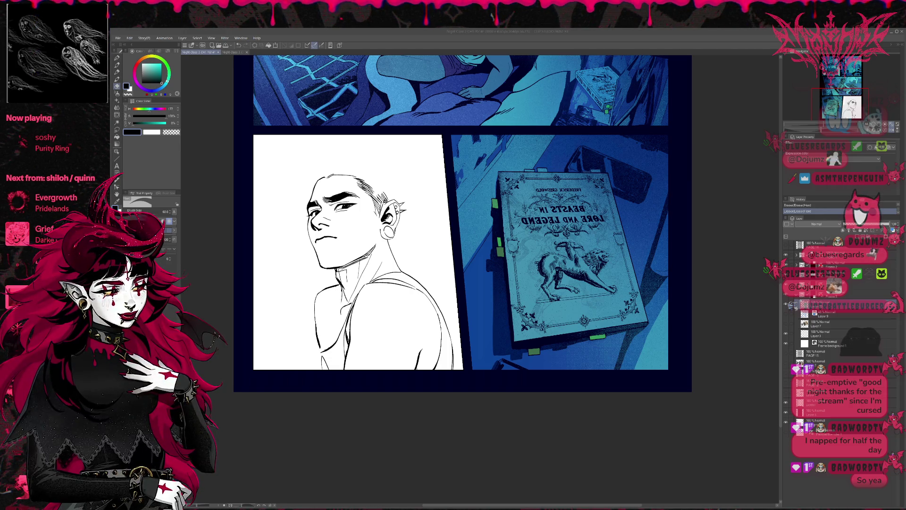
pyautogui.press('p')
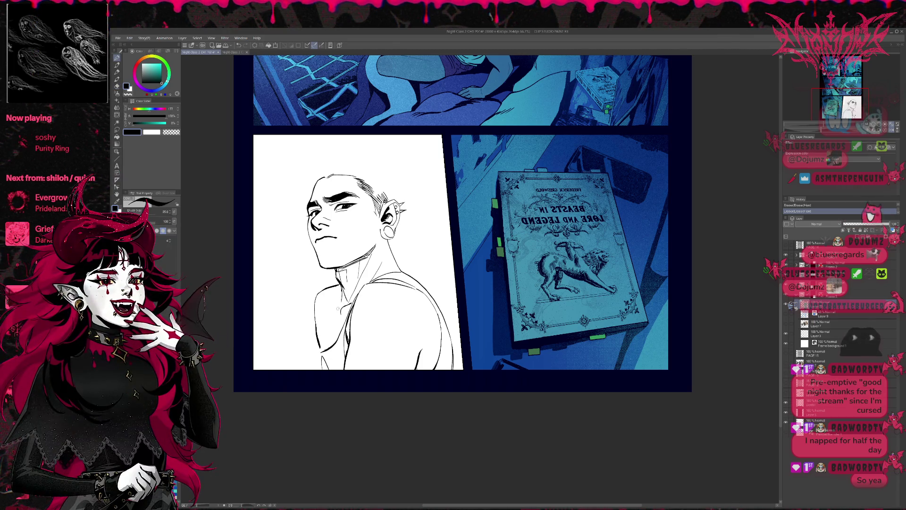
# Flip the view upside down and back, then erase a small bit of line near the neck.
pyautogui.click(896, 128)
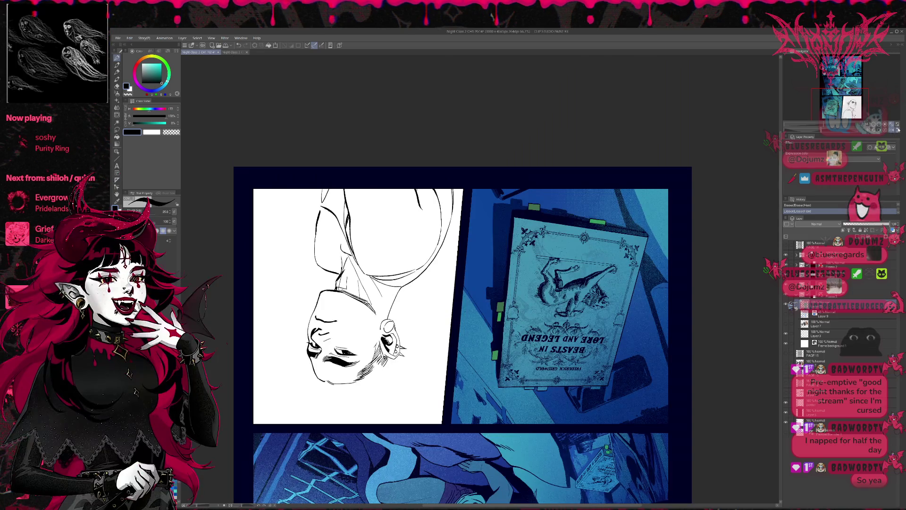
pyautogui.click(898, 129)
pyautogui.moveTo(655, 270); pyautogui.dragTo(538, 273)
pyautogui.press('e')
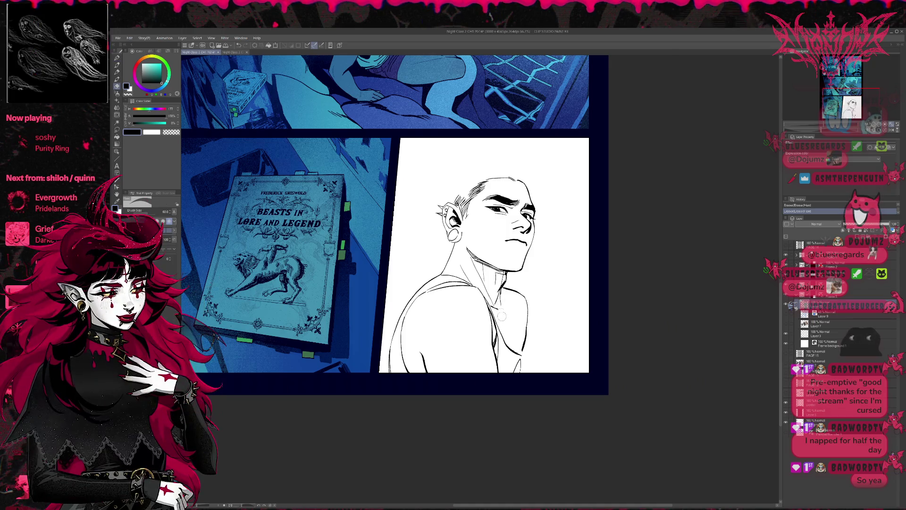
pyautogui.press('p')
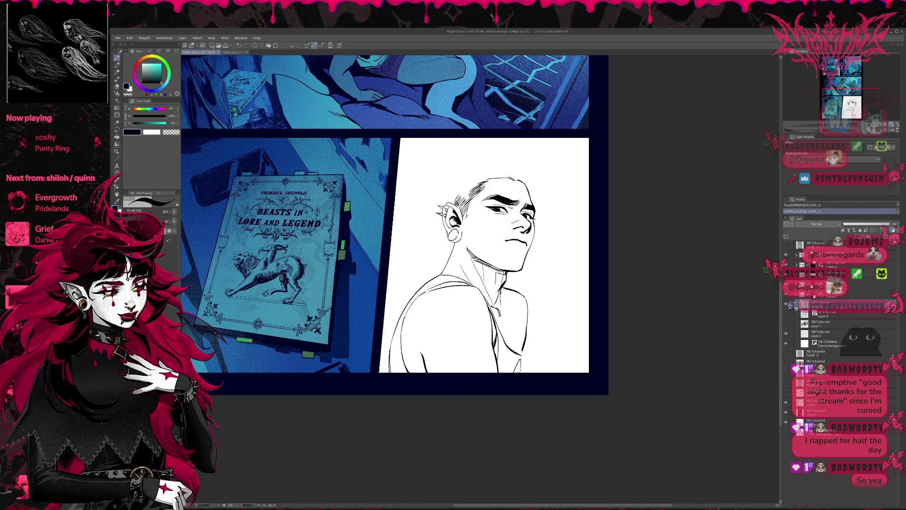
pyautogui.press('e')
pyautogui.moveTo(490, 303); pyautogui.dragTo(495, 312)
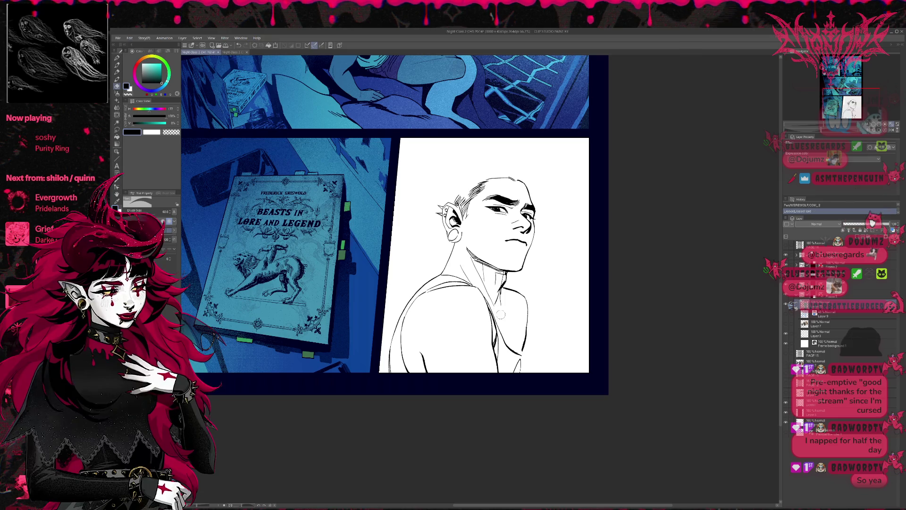
pyautogui.press('p')
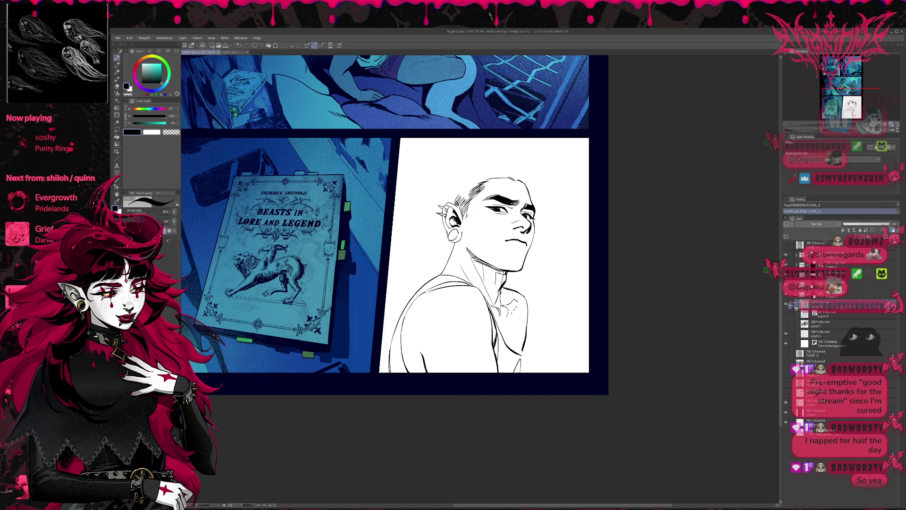
# Erase stray bits, ink a small neck stroke, and remove stray pen marks nearby.
pyautogui.press('e')
pyautogui.moveTo(510, 296); pyautogui.dragTo(515, 301)
pyautogui.press('p')
pyautogui.press('e')
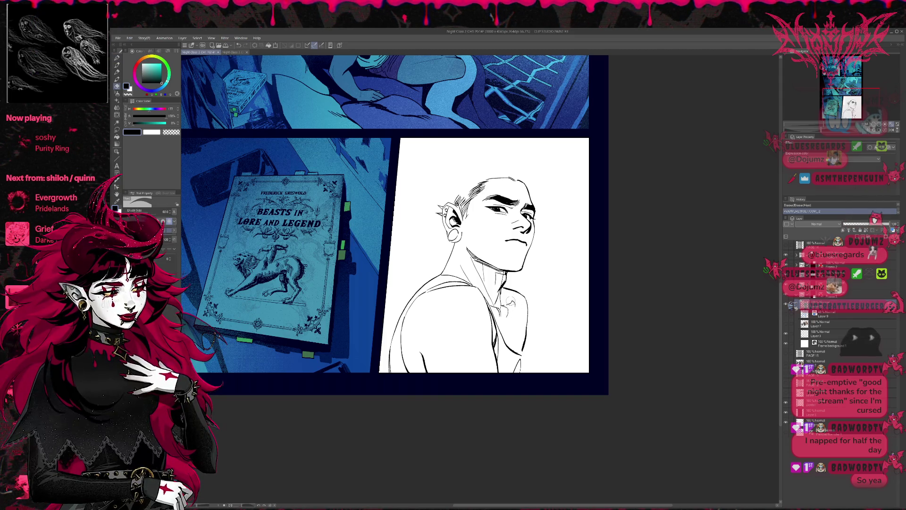
pyautogui.press('p')
pyautogui.moveTo(511, 301); pyautogui.dragTo(514, 305)
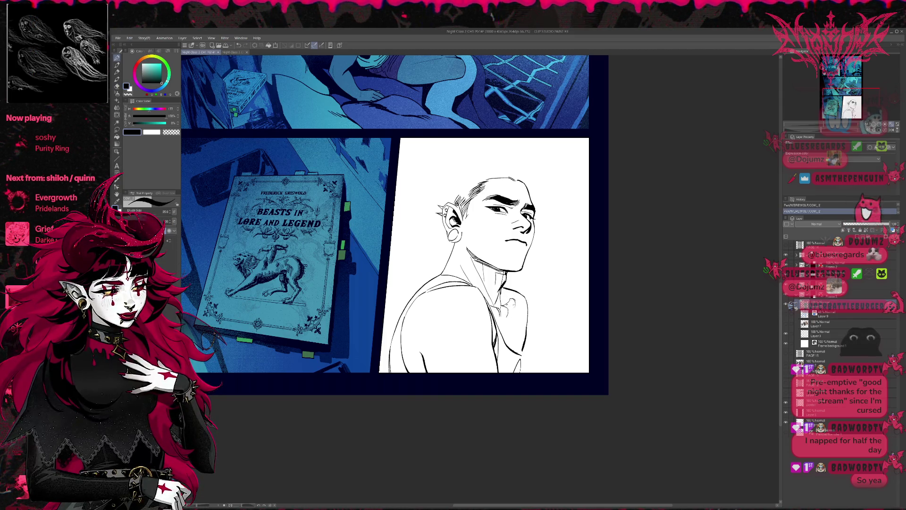
pyautogui.press('e')
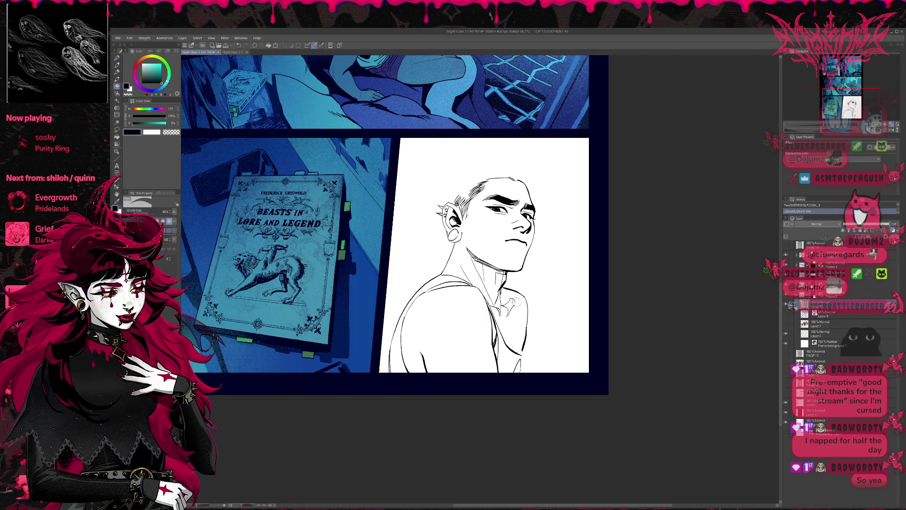
pyautogui.moveTo(501, 283)
pyautogui.mouseDown()
pyautogui.moveTo(506, 294)
pyautogui.moveTo(517, 285)
pyautogui.mouseUp()
pyautogui.press('p')
# Erase excess ink near the neck and nudge the panel view up slightly.
pyautogui.press('e')
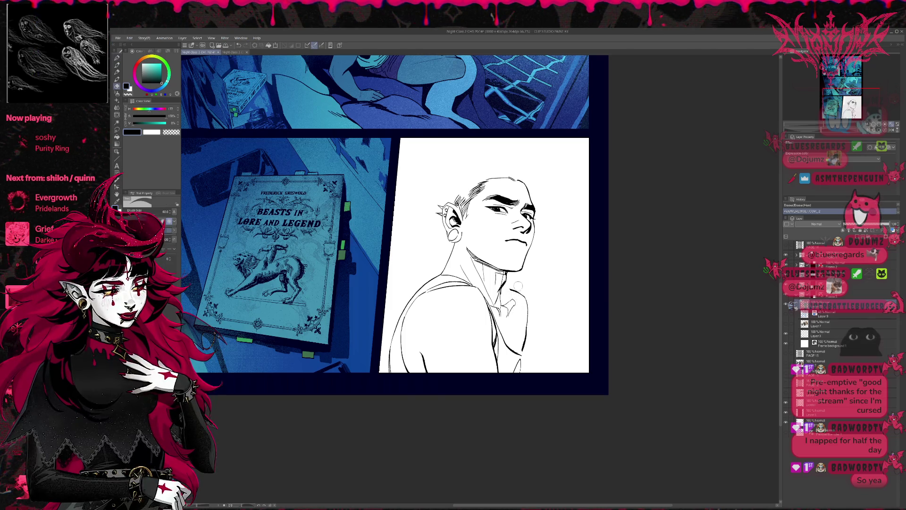
pyautogui.press('p')
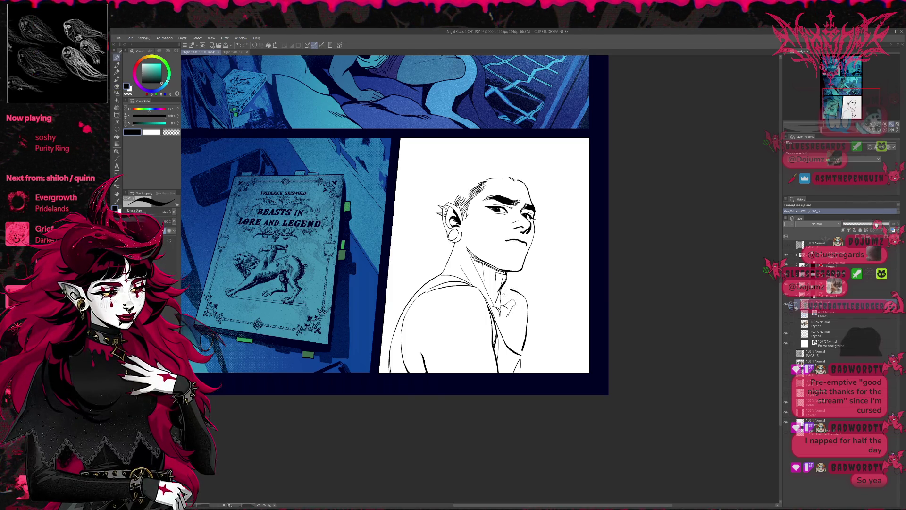
pyautogui.press('e')
pyautogui.moveTo(501, 303); pyautogui.dragTo(510, 309)
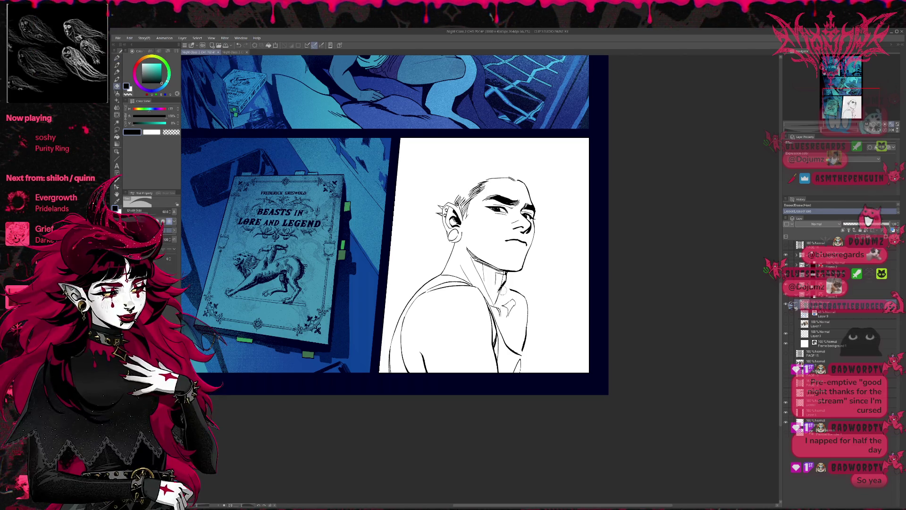
pyautogui.press('p')
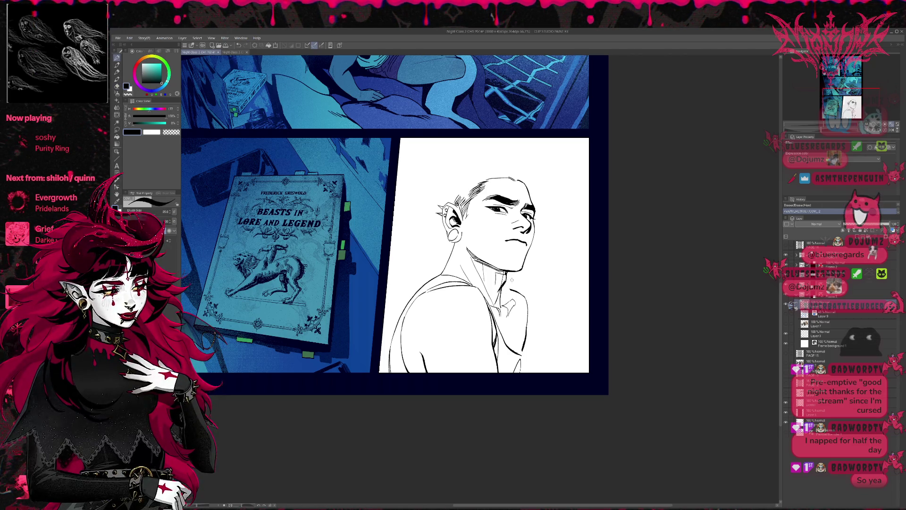
pyautogui.press('e')
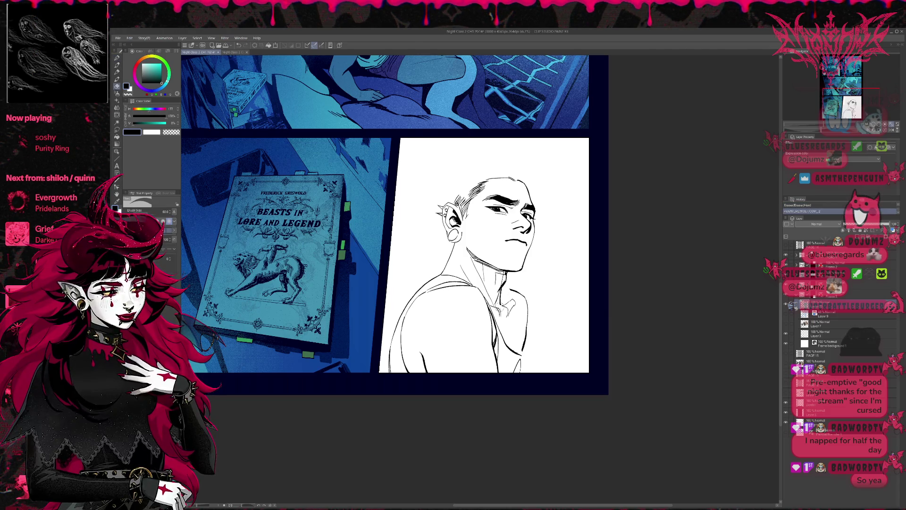
pyautogui.press('p')
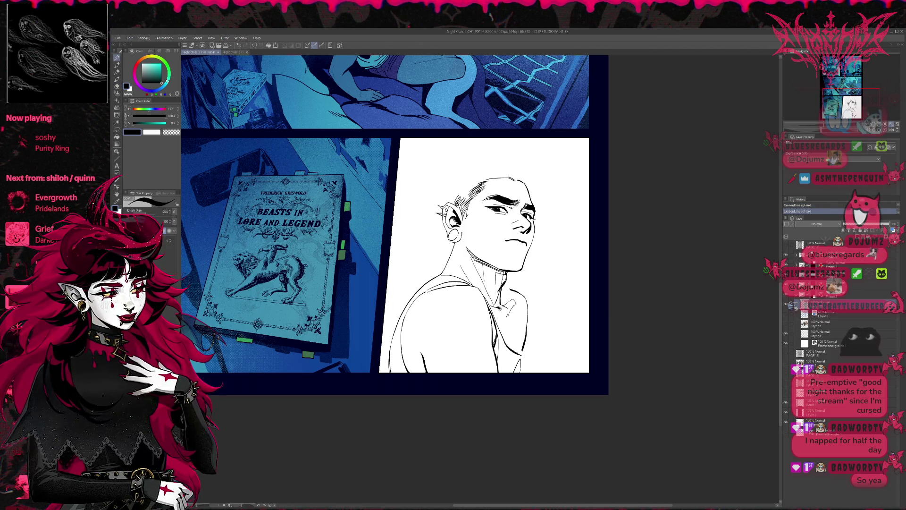
pyautogui.moveTo(534, 283); pyautogui.dragTo(537, 278)
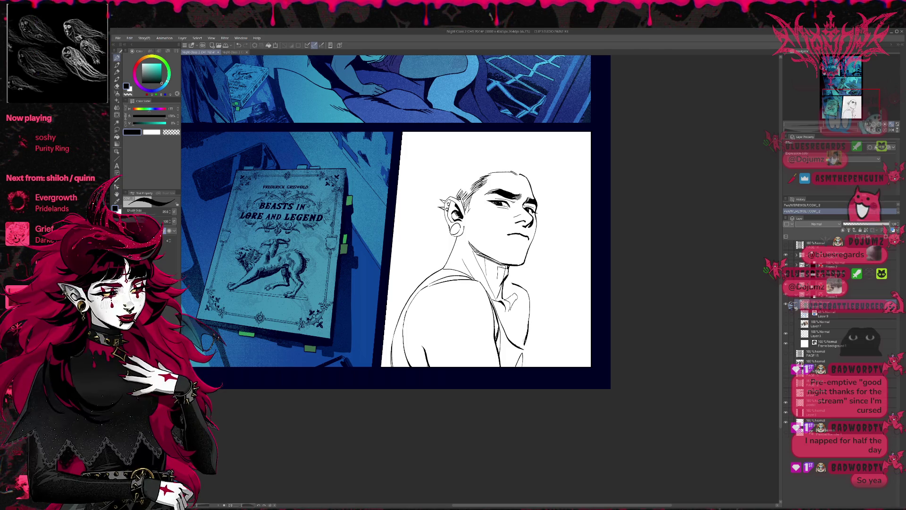
# Try a thin collar line twice, erase a bit of collar ink, and keep a small collar stroke.
pyautogui.moveTo(514, 302); pyautogui.dragTo(522, 343)
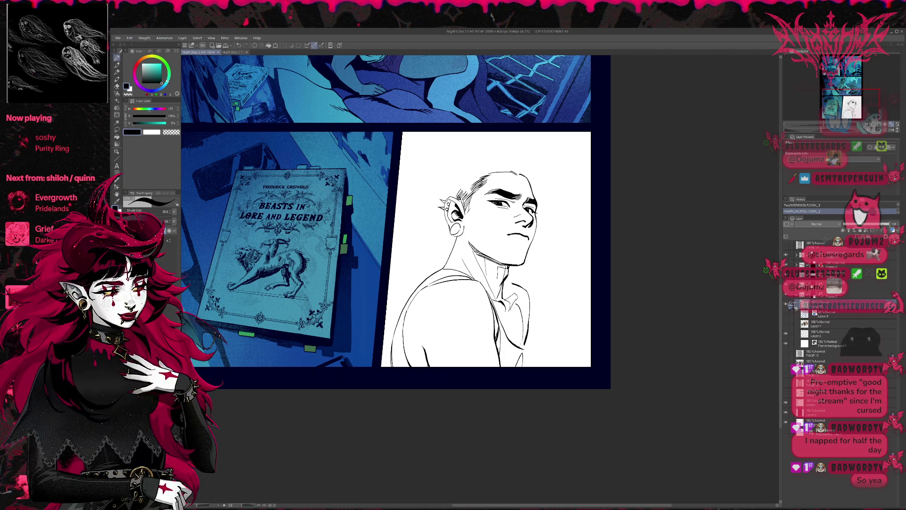
pyautogui.hotkey('ctrl', 'z')
pyautogui.moveTo(514, 304); pyautogui.dragTo(518, 367)
pyautogui.hotkey('ctrl', 'z')
pyautogui.press('e')
pyautogui.moveTo(509, 330); pyautogui.dragTo(513, 344)
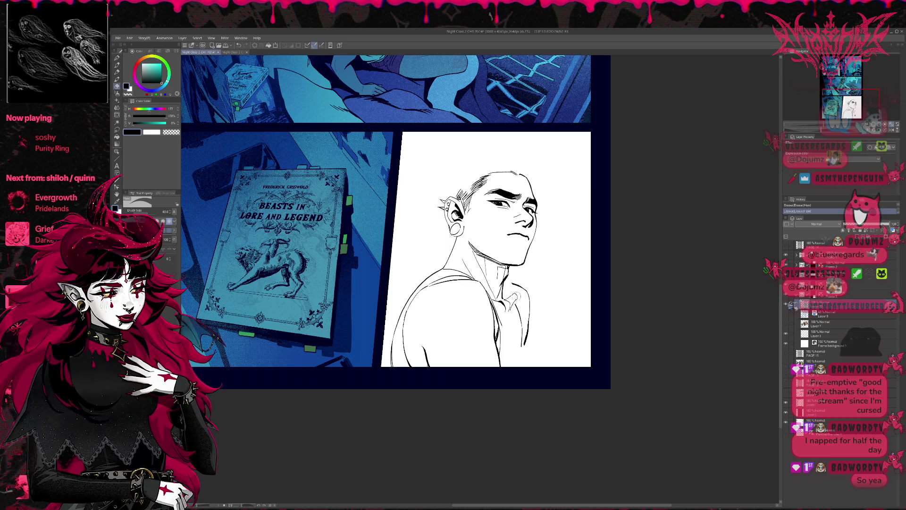
pyautogui.press('p')
pyautogui.moveTo(504, 286); pyautogui.dragTo(516, 296)
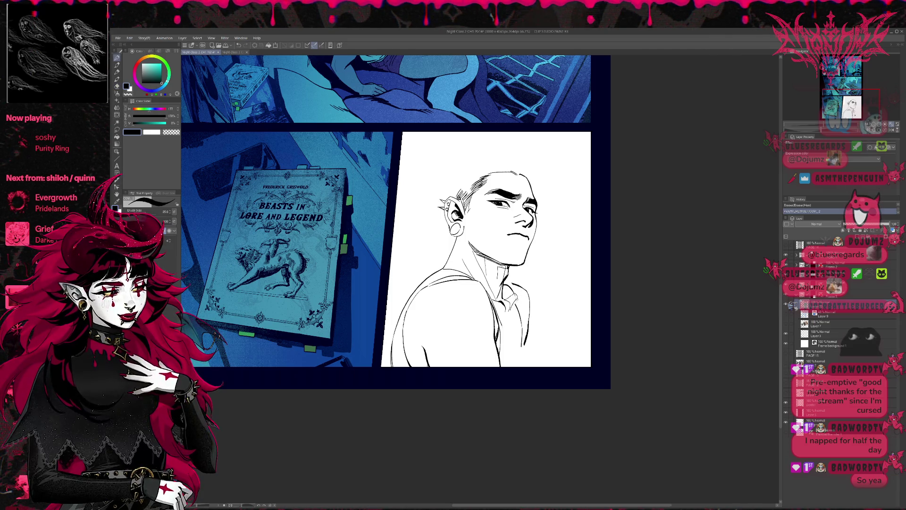
pyautogui.hotkey('ctrl', 'z')
pyautogui.hotkey('ctrl', 'y')
pyautogui.hotkey('ctrl', 'z')
pyautogui.hotkey('ctrl', 'y')
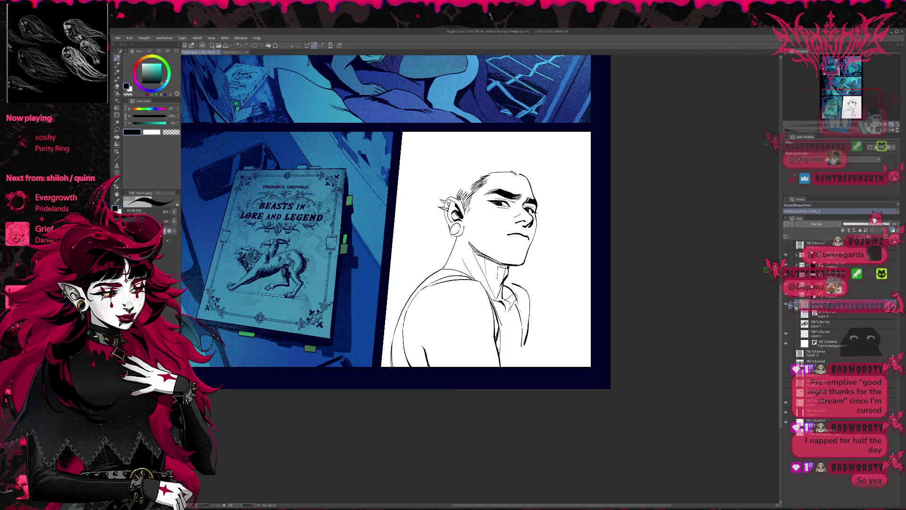
# Undo a collar erase and the last neck stroke, then show the blue sketch layer.
pyautogui.press('e')
pyautogui.moveTo(517, 302); pyautogui.dragTo(519, 338)
pyautogui.hotkey('ctrl', 'z')
pyautogui.press('p')
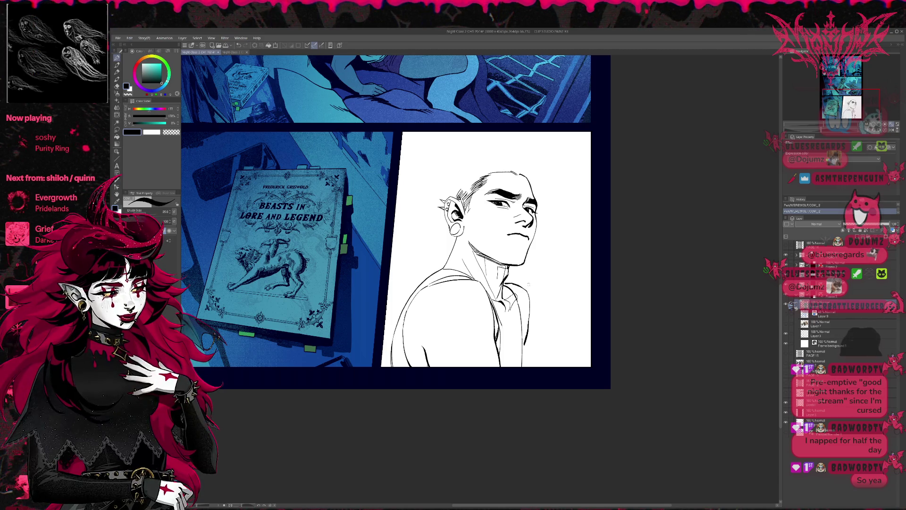
pyautogui.hotkey('ctrl', 'z')
pyautogui.hotkey('ctrl', 'y')
pyautogui.hotkey('ctrl', 'z')
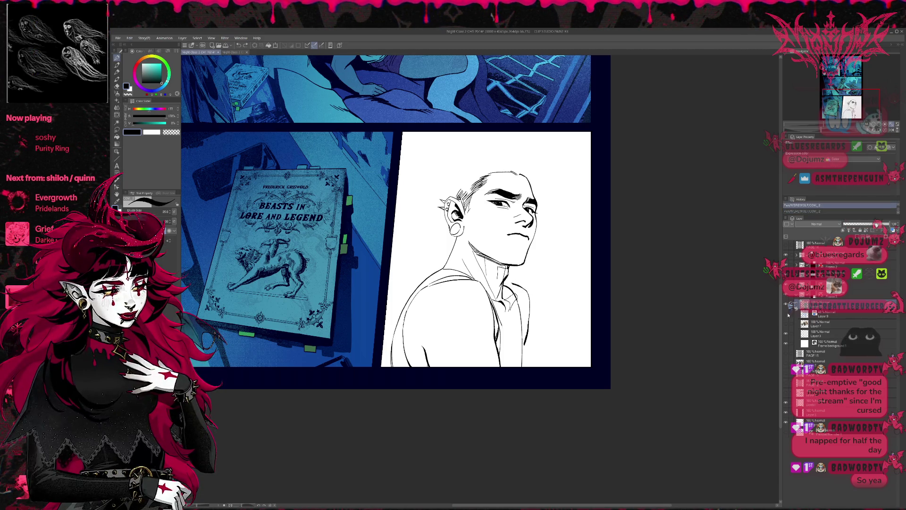
pyautogui.click(786, 314)
# Mirror the view horizontally, center the panel, and clean up the neck ink.
pyautogui.press('h')
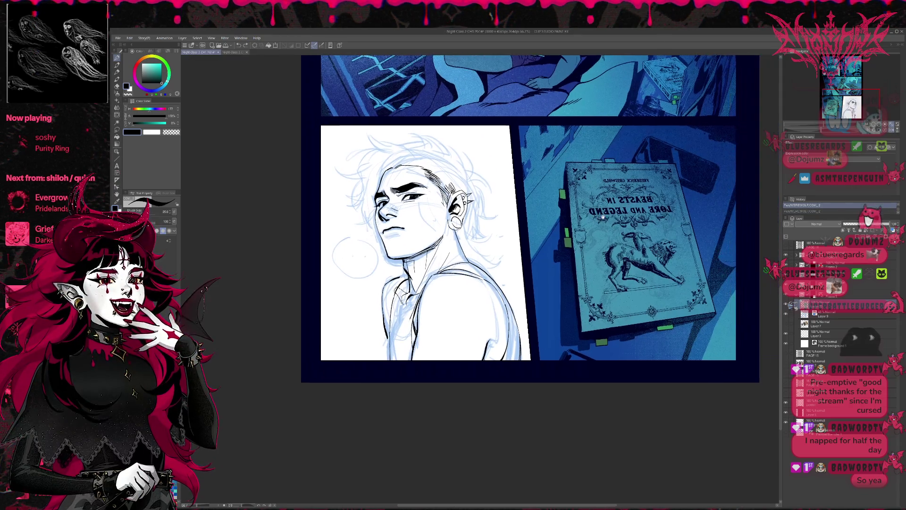
pyautogui.moveTo(601, 218); pyautogui.dragTo(560, 225)
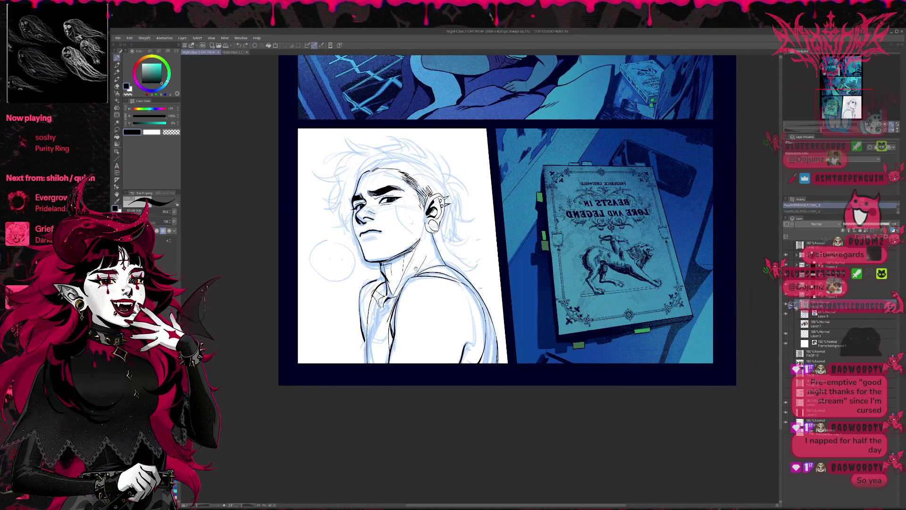
pyautogui.moveTo(415, 268); pyautogui.dragTo(413, 267)
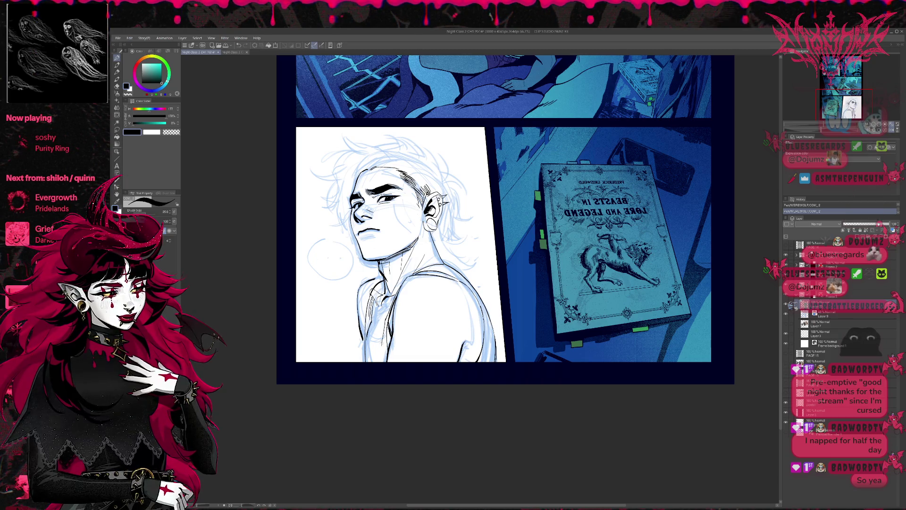
pyautogui.press('e')
pyautogui.moveTo(384, 318)
pyautogui.mouseDown()
pyautogui.moveTo(381, 352)
pyautogui.moveTo(376, 344)
pyautogui.moveTo(361, 349)
pyautogui.moveTo(363, 333)
pyautogui.mouseUp()
pyautogui.press('p')
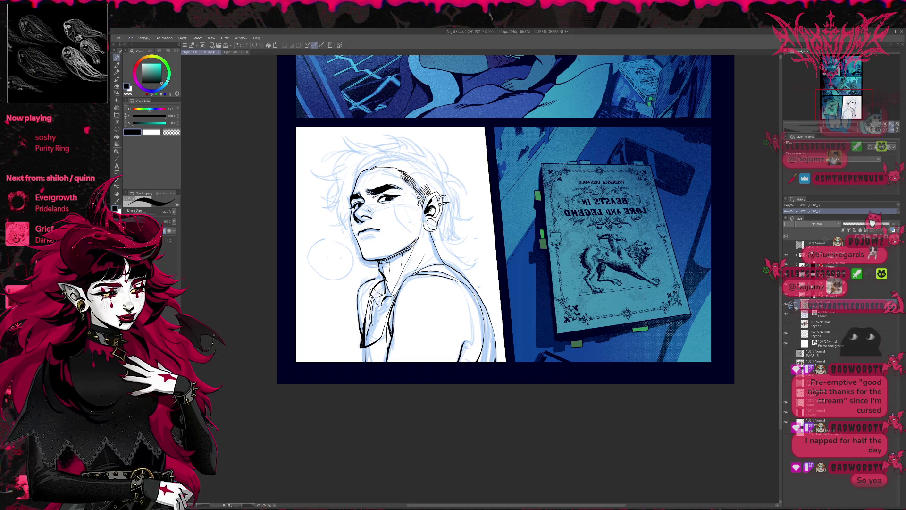
pyautogui.press('e')
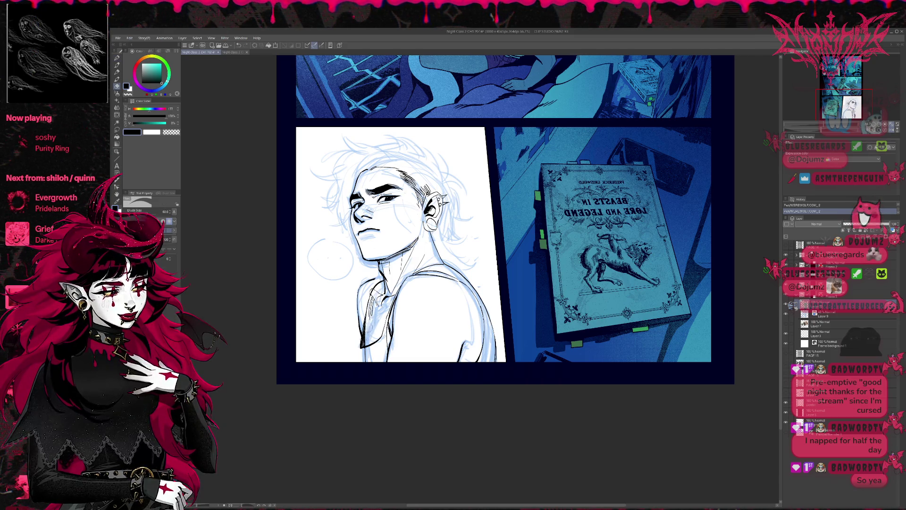
pyautogui.press('p')
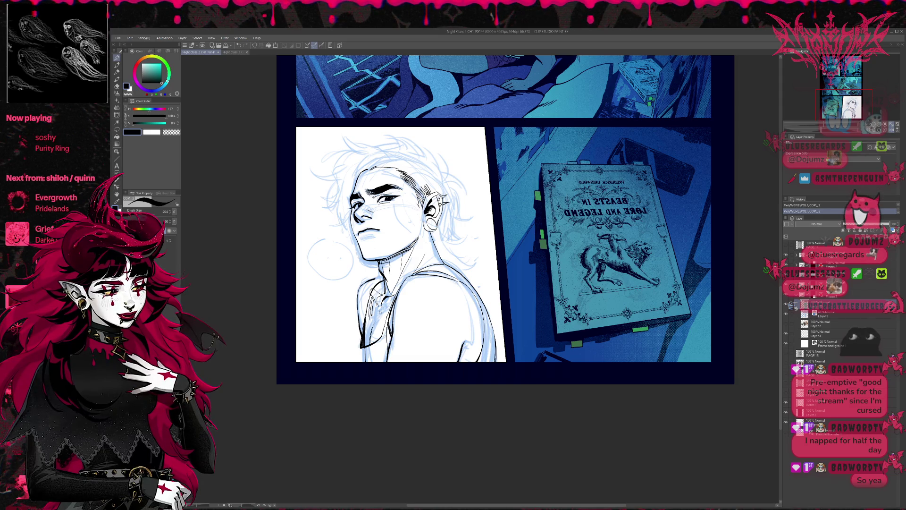
# Erase a few collar lines, checking with undo/redo, and trim part of the collar linework.
pyautogui.moveTo(370, 345)
pyautogui.mouseDown()
pyautogui.moveTo(381, 315)
pyautogui.moveTo(378, 339)
pyautogui.mouseUp()
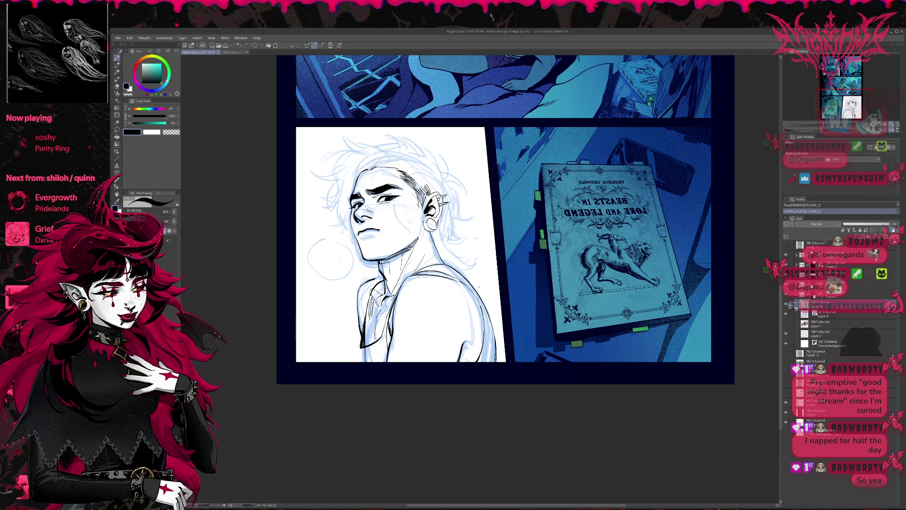
pyautogui.hotkey('ctrl', 'z')
pyautogui.hotkey('ctrl', 'y')
pyautogui.hotkey('ctrl', 'z')
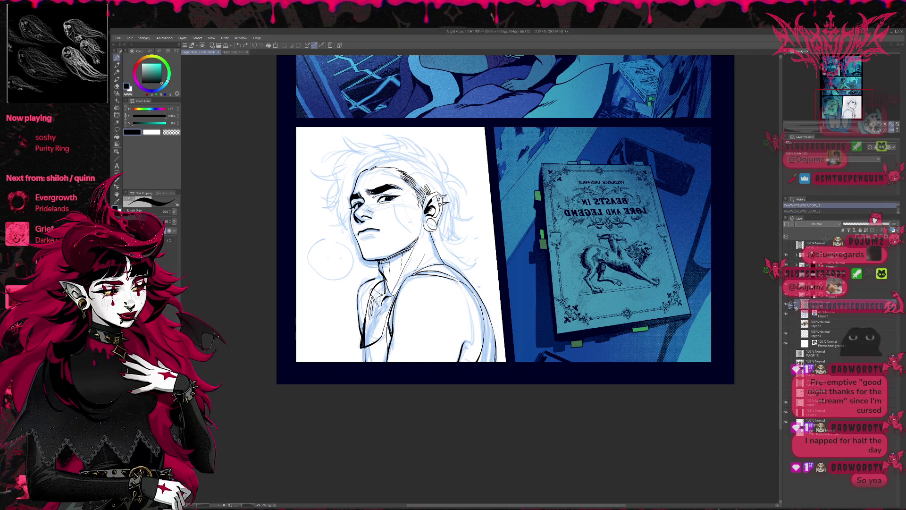
pyautogui.hotkey('ctrl', 'y')
pyautogui.press('e')
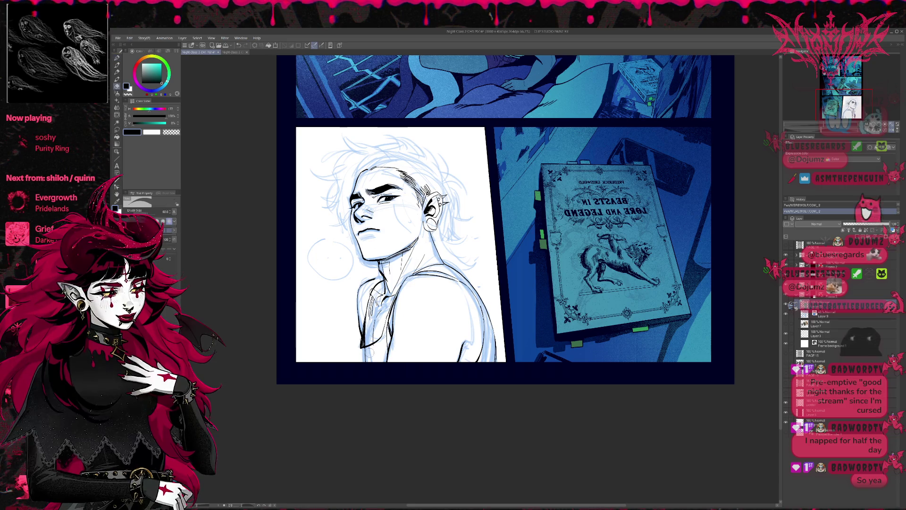
pyautogui.moveTo(363, 349); pyautogui.dragTo(365, 356)
pyautogui.press('p')
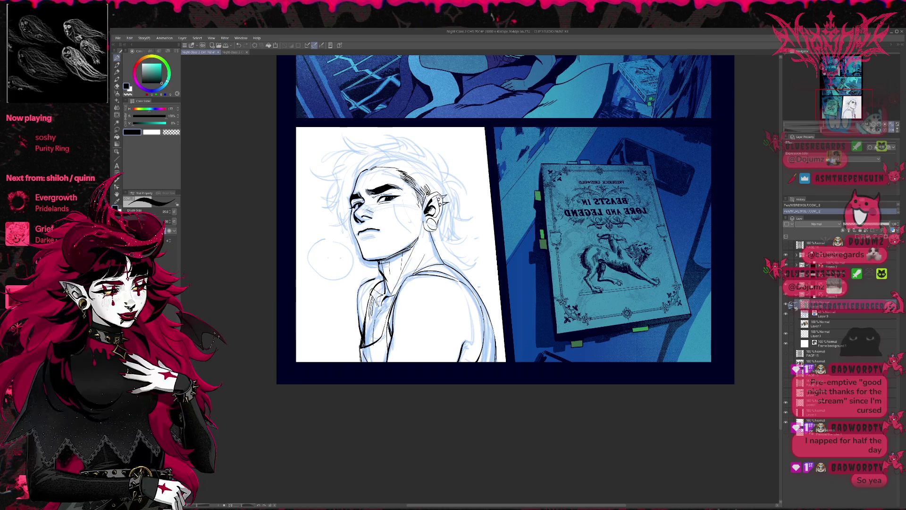
# Mirror the view back, hide the blue sketch layer, and shift the panel left.
pyautogui.click(893, 132)
pyautogui.click(786, 314)
pyautogui.moveTo(675, 276)
pyautogui.mouseDown()
pyautogui.moveTo(520, 268)
pyautogui.moveTo(485, 288)
pyautogui.mouseUp()
pyautogui.press('e')
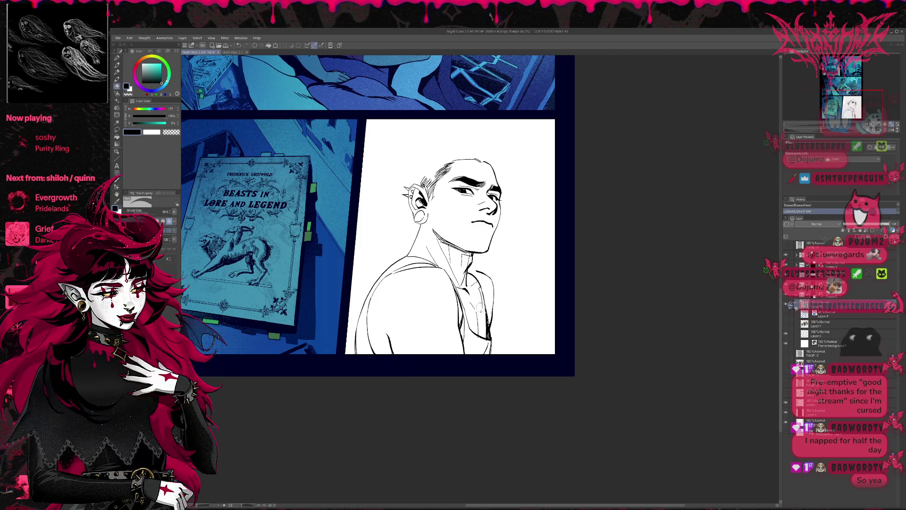
# Mirror the view, reposition the panel, and erase stray bits at the bottom of the figure.
pyautogui.press('p')
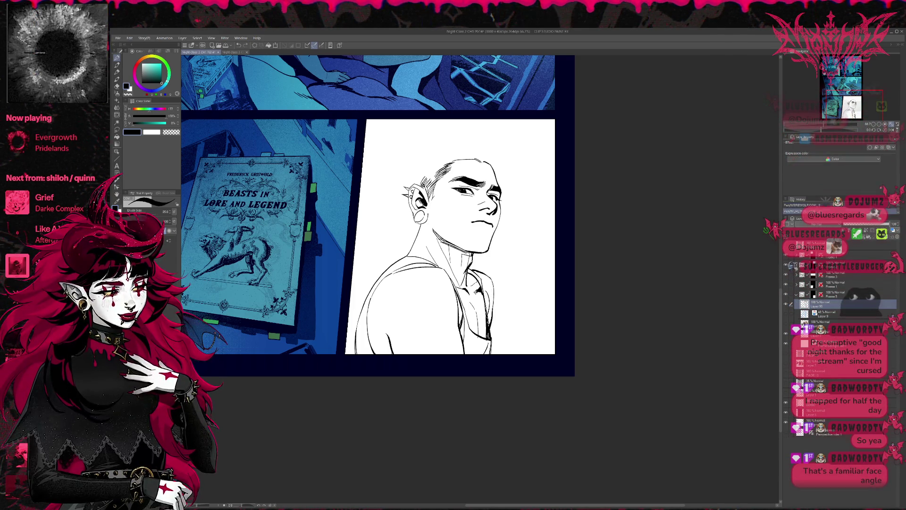
pyautogui.press('h')
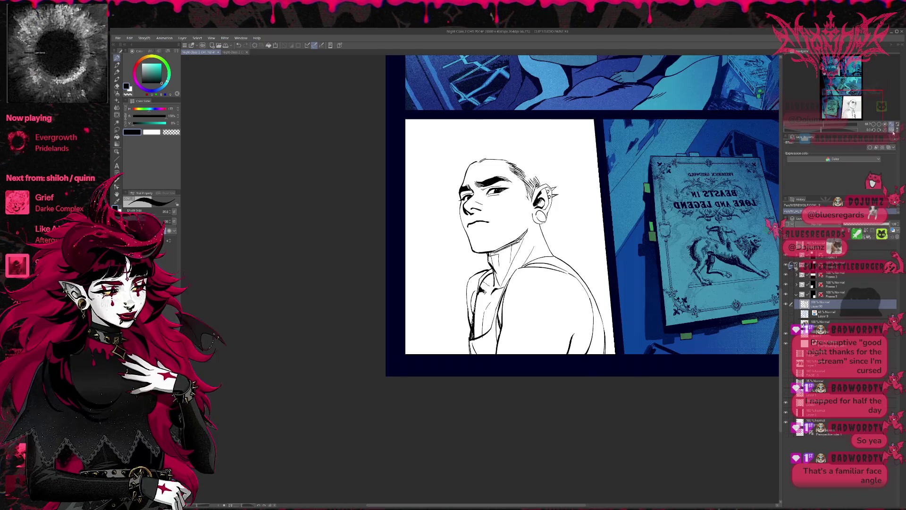
pyautogui.moveTo(663, 236); pyautogui.dragTo(612, 234)
pyautogui.press('e')
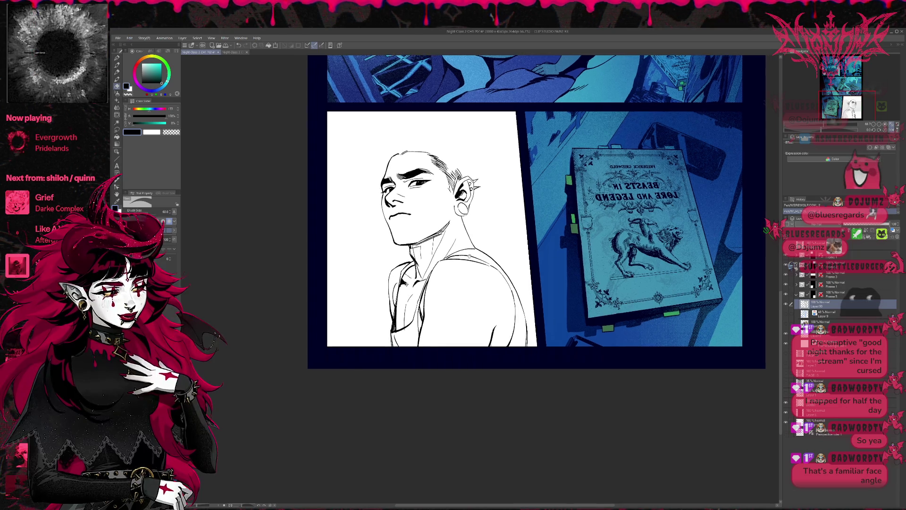
pyautogui.moveTo(480, 262); pyautogui.dragTo(461, 266)
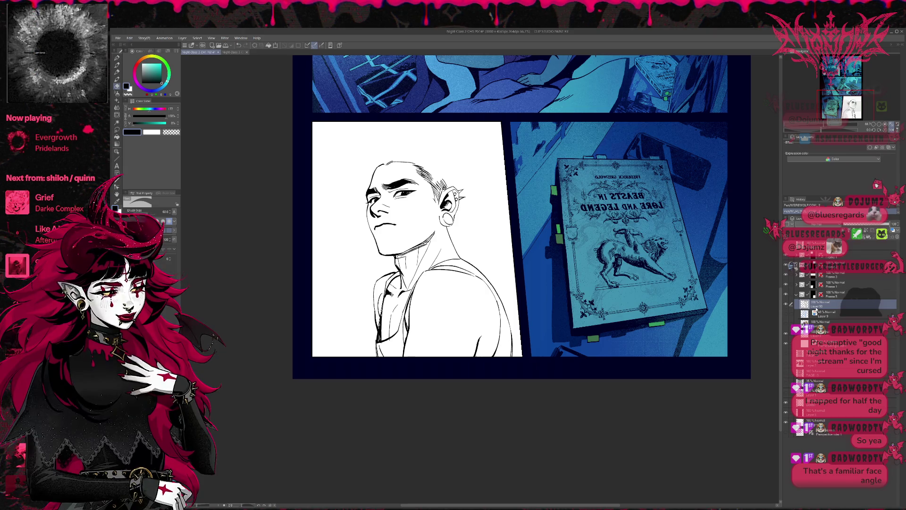
pyautogui.moveTo(460, 245); pyautogui.dragTo(451, 221)
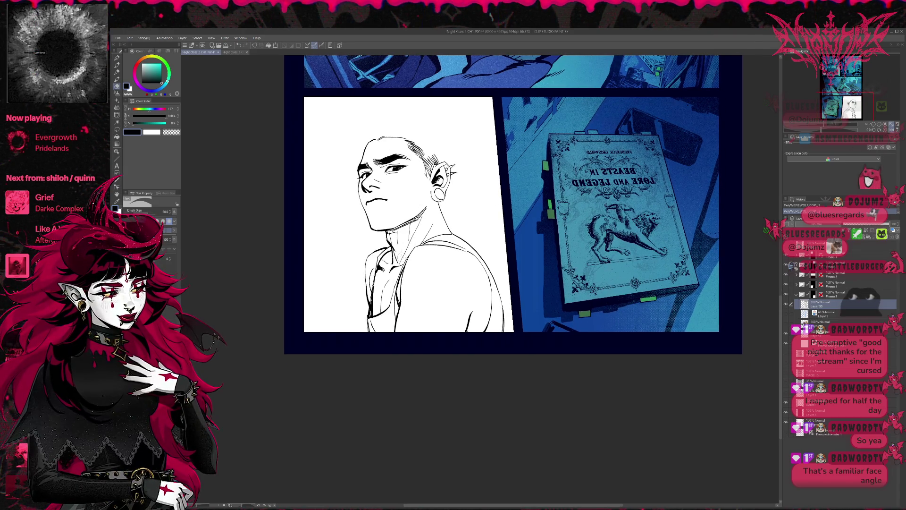
pyautogui.moveTo(374, 319); pyautogui.dragTo(370, 326)
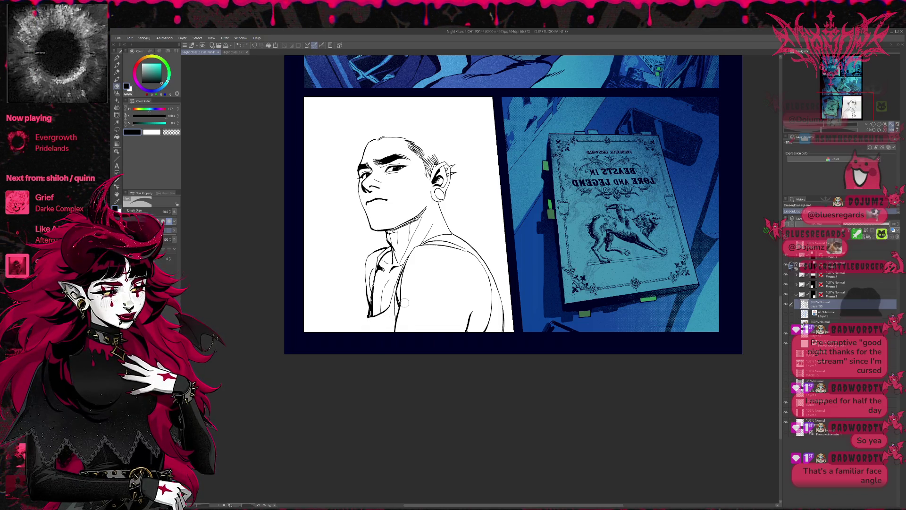
# Redraw the chin with a short stroke, erase its lower end, and mirror the view to check.
pyautogui.press('p')
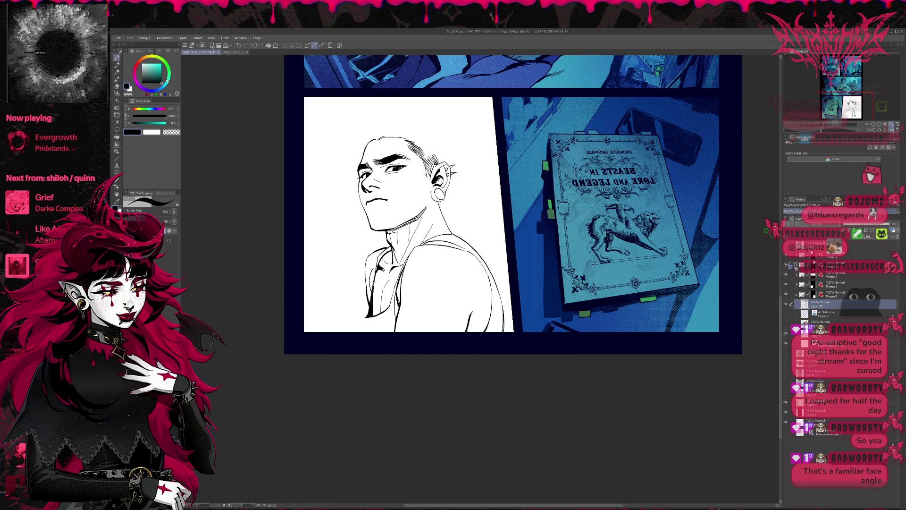
pyautogui.moveTo(371, 302); pyautogui.dragTo(364, 319)
pyautogui.press('e')
pyautogui.press('p')
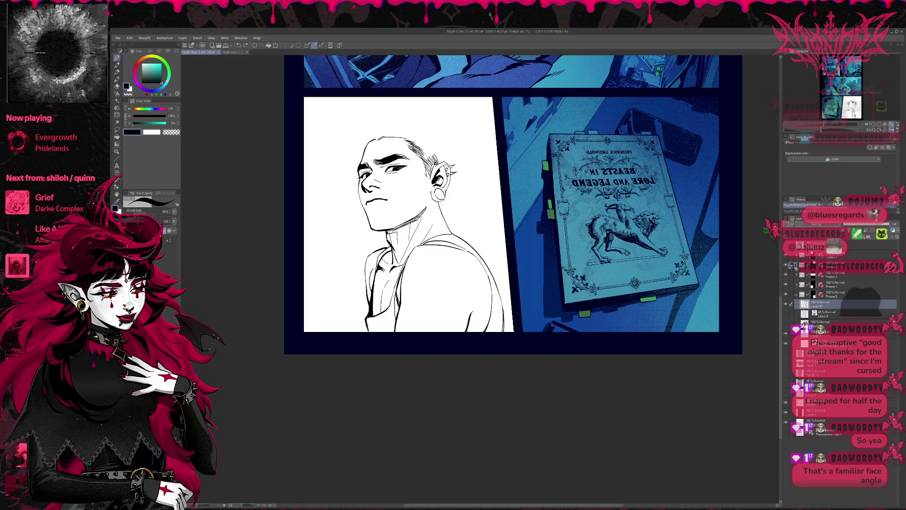
pyautogui.press('e')
pyautogui.moveTo(367, 330); pyautogui.dragTo(366, 316)
pyautogui.press('p')
pyautogui.moveTo(502, 238); pyautogui.dragTo(486, 236)
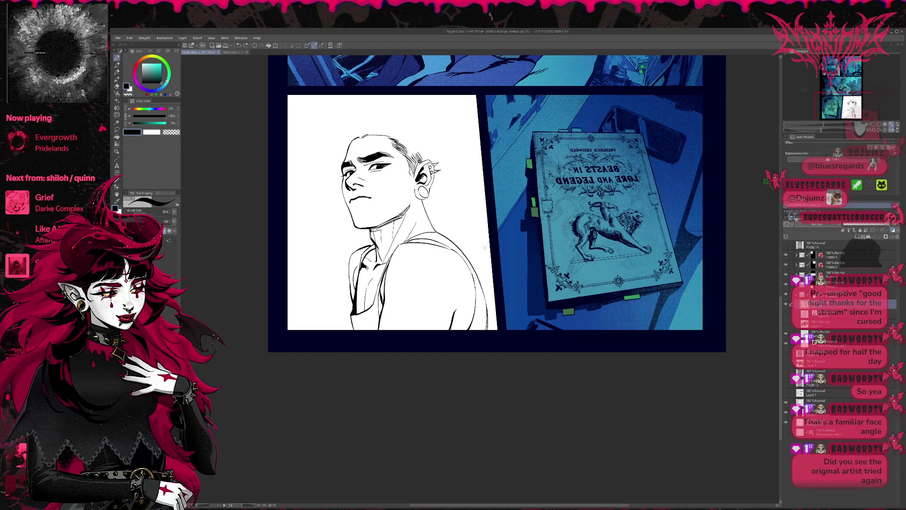
pyautogui.click(891, 129)
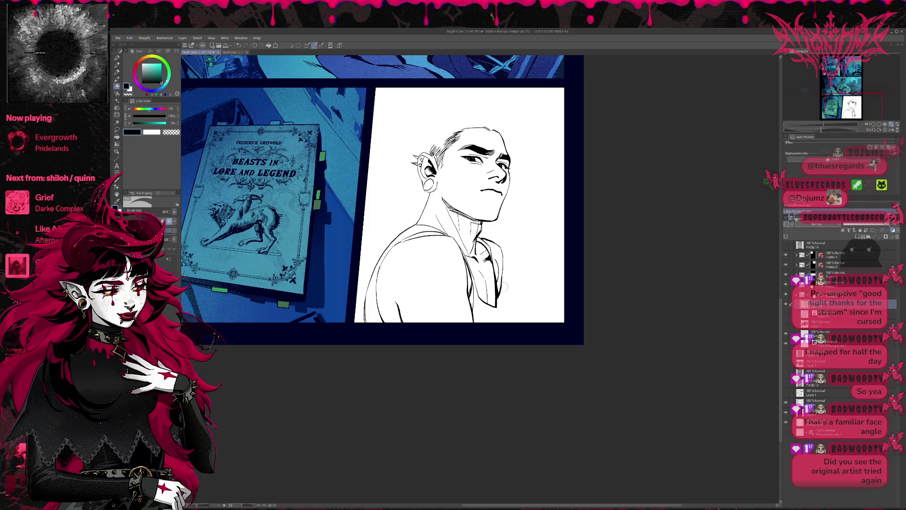
# Thicken the shirt line at the shoulder and add a small ink stroke along the neck with the Pen.
pyautogui.press('p')
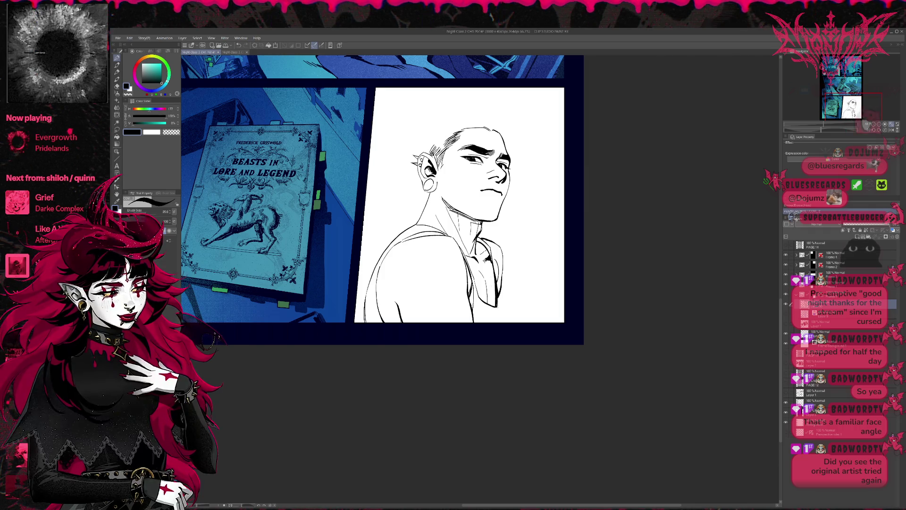
pyautogui.moveTo(500, 298); pyautogui.dragTo(484, 322)
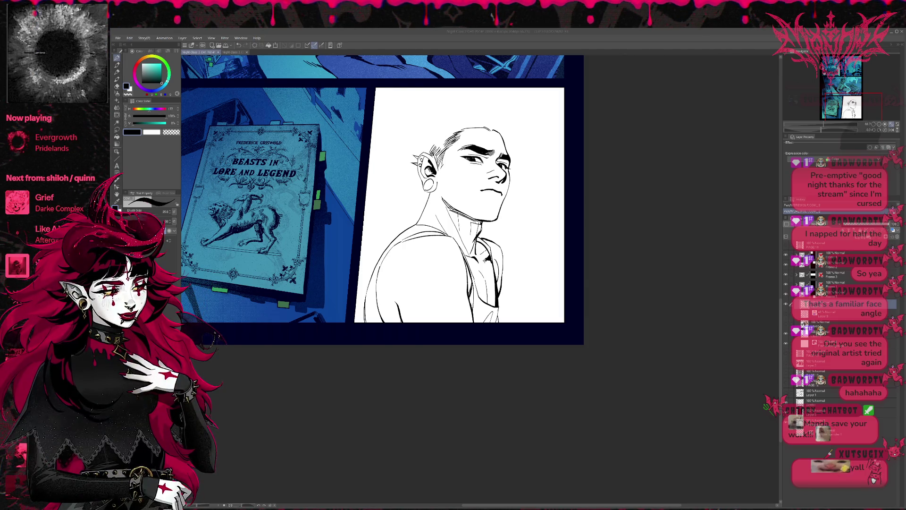
pyautogui.press('e')
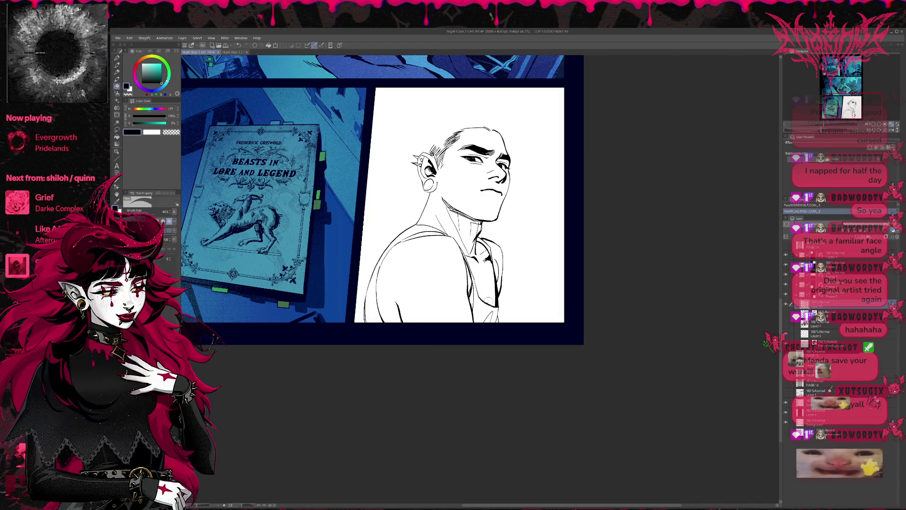
pyautogui.press('p')
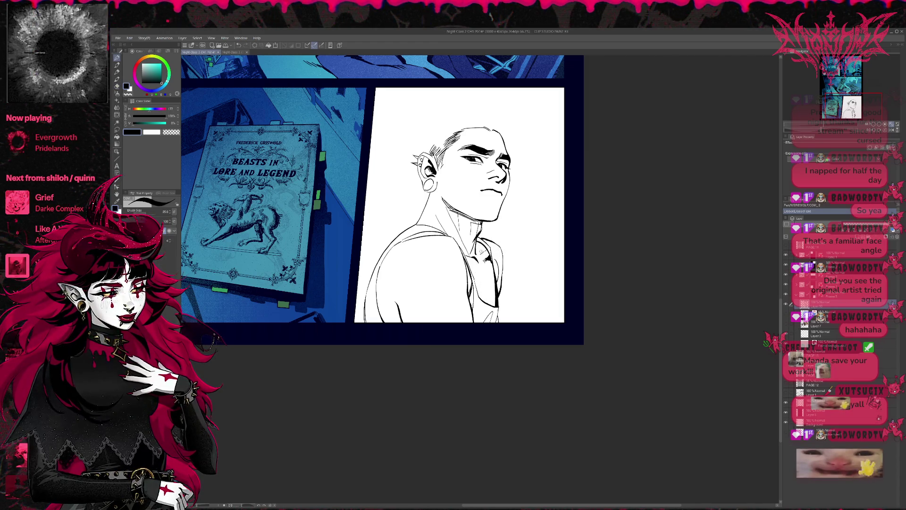
pyautogui.press('e')
pyautogui.press('p')
pyautogui.moveTo(476, 256); pyautogui.dragTo(486, 247)
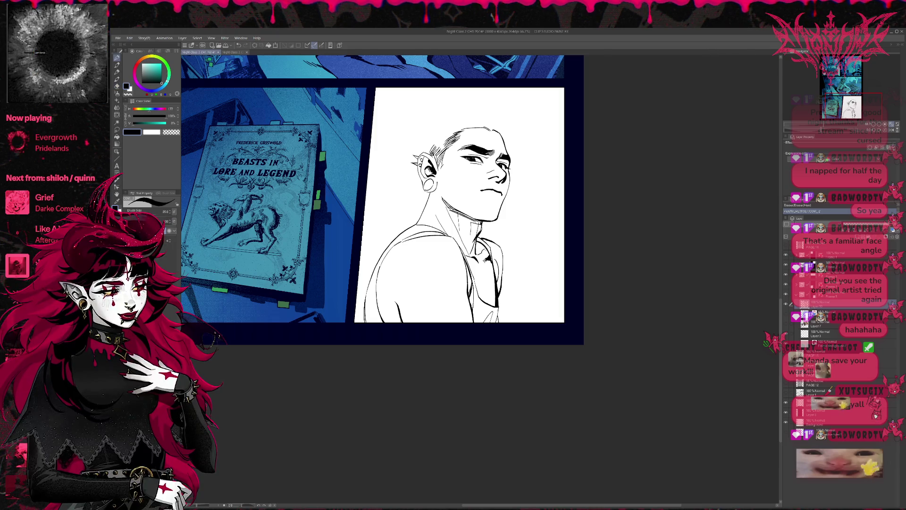
# Flip the canvas view back to unmirrored and erase the stray marks near the collarbone.
pyautogui.click(892, 130)
pyautogui.press('e')
pyautogui.moveTo(378, 258)
pyautogui.mouseDown()
pyautogui.moveTo(382, 252)
pyautogui.moveTo(374, 272)
pyautogui.mouseUp()
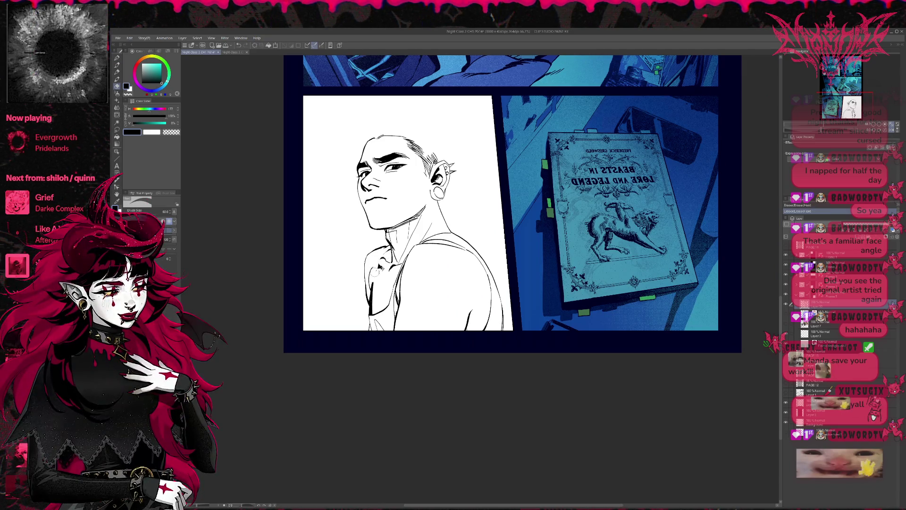
# Tidy the neck lines, alternating between Pen and Eraser with P and E.
pyautogui.press('p')
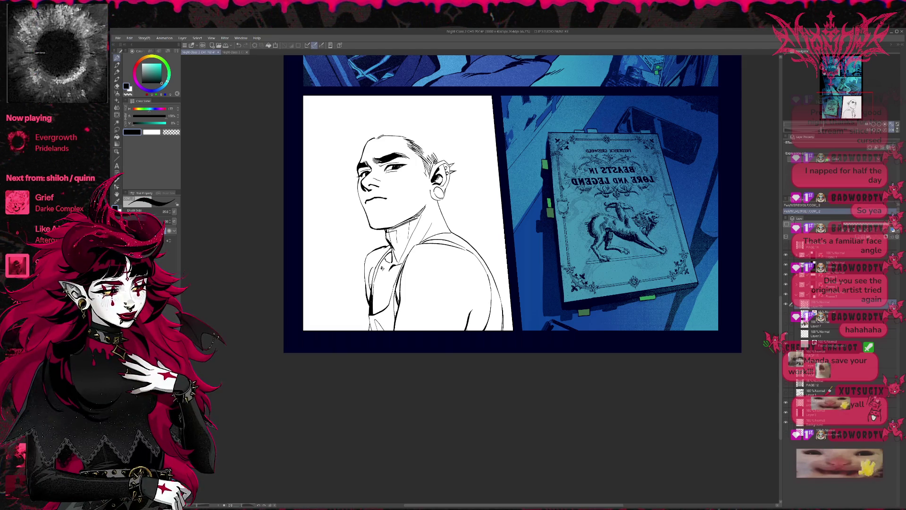
pyautogui.press('e')
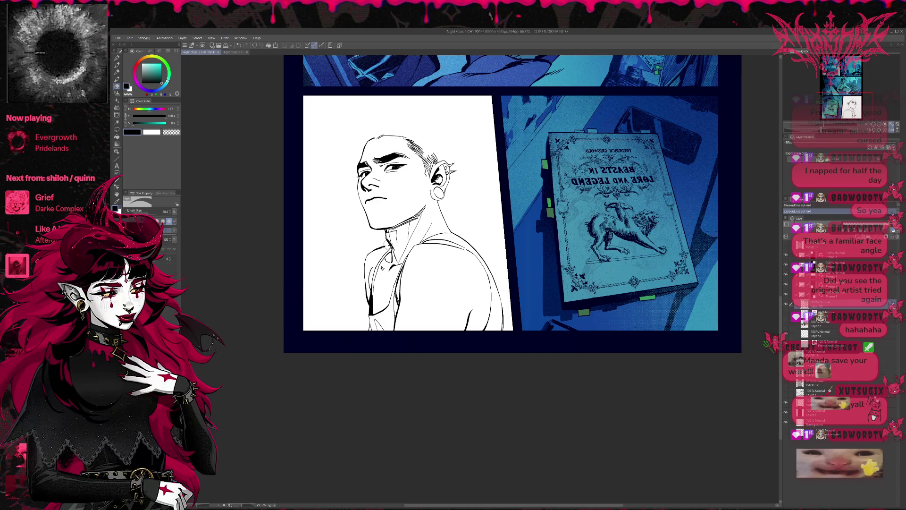
pyautogui.press('p')
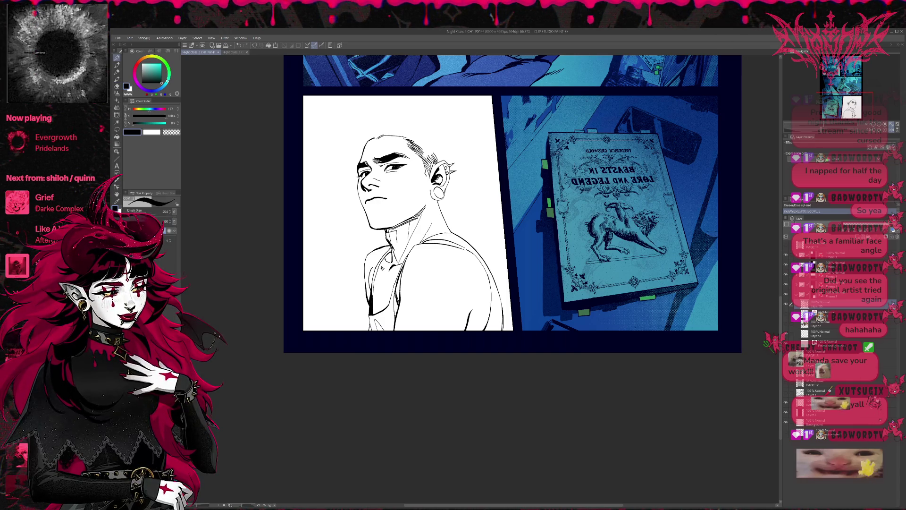
pyautogui.moveTo(460, 210); pyautogui.dragTo(448, 208)
pyautogui.press('e')
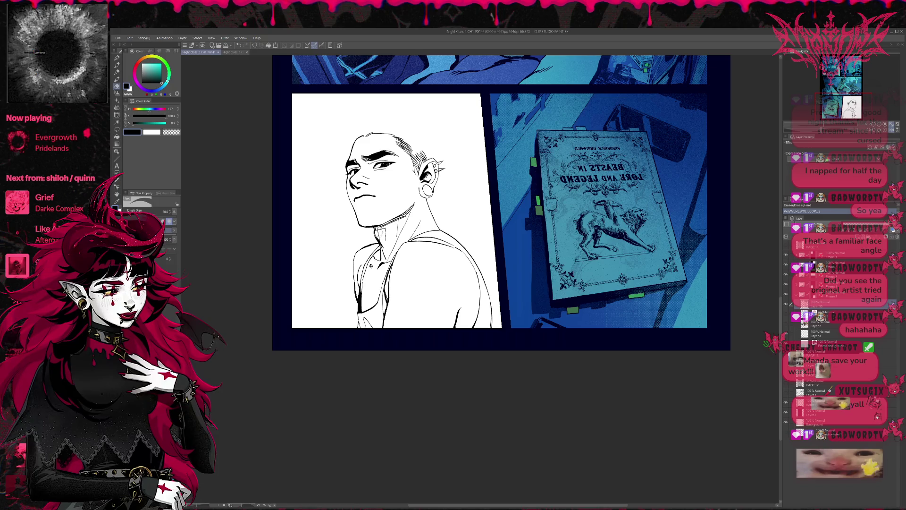
pyautogui.press('p')
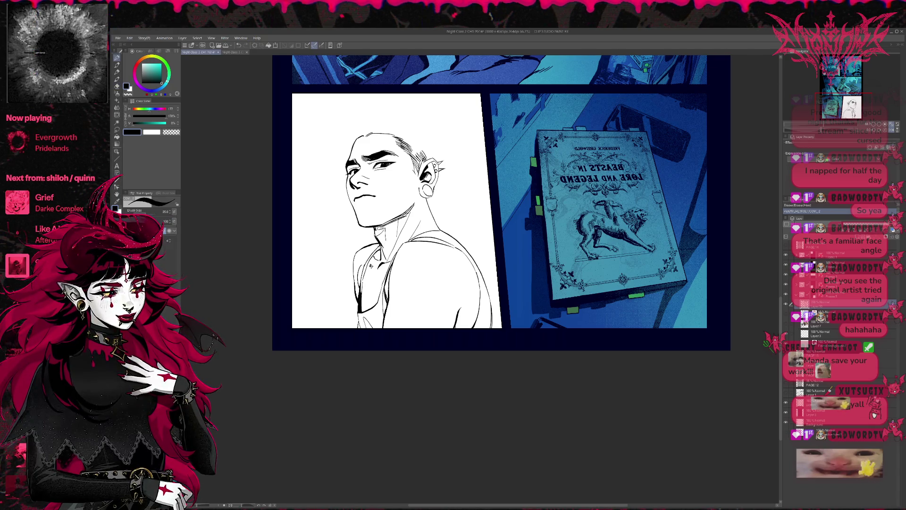
pyautogui.press('e')
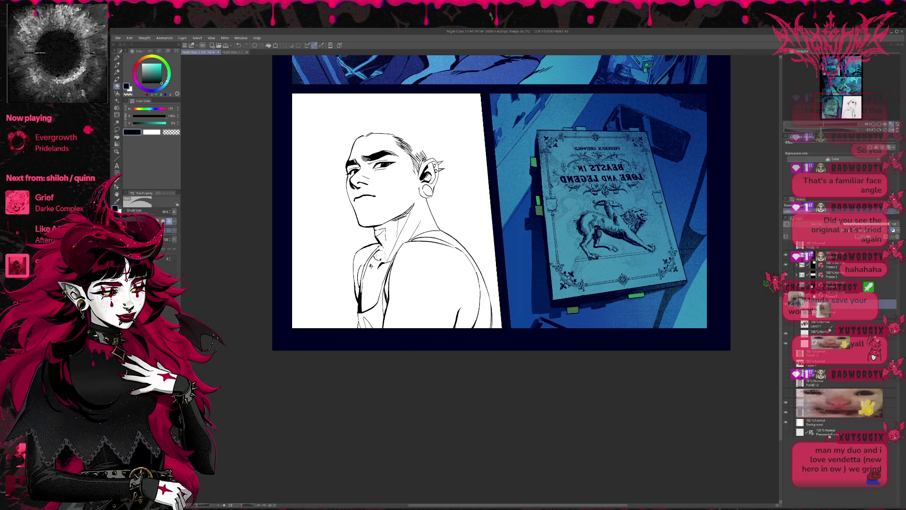
pyautogui.press('p')
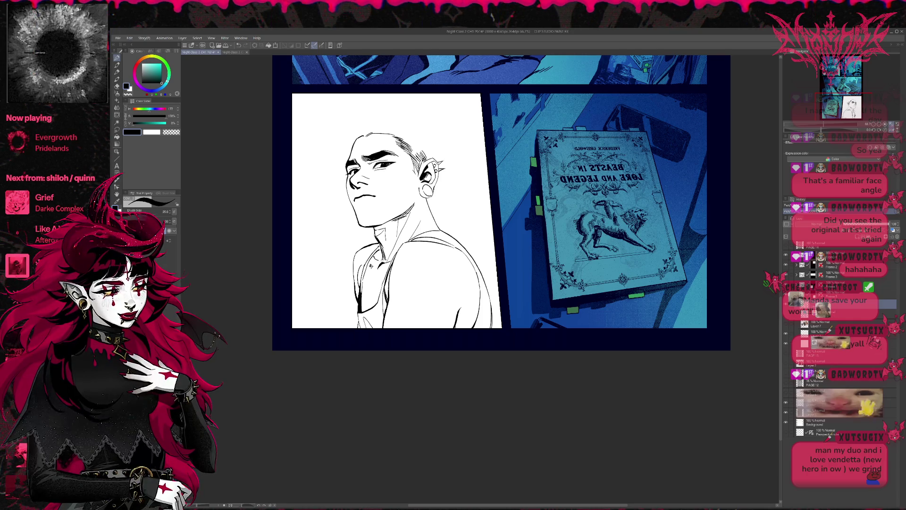
pyautogui.press('e')
pyautogui.press('p')
pyautogui.press('e')
pyautogui.press('p')
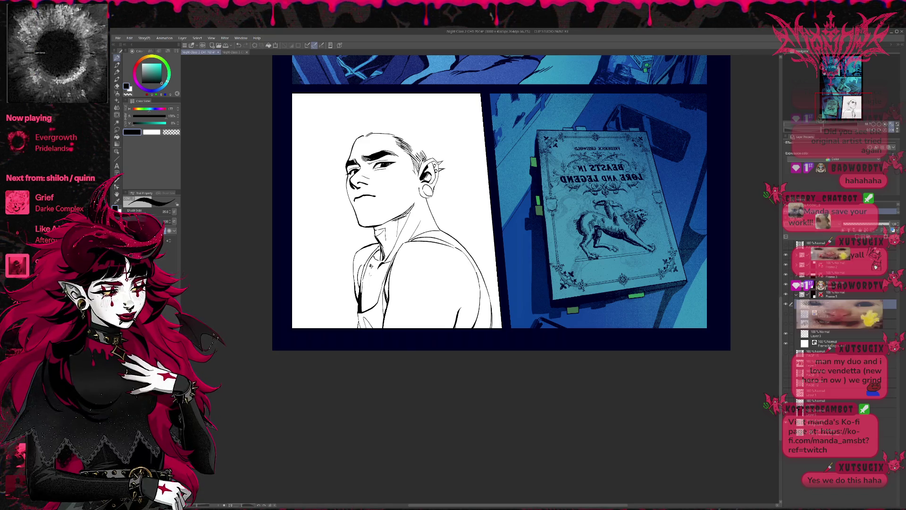
# Add a short Pen stroke to the shirt below the collarbone.
pyautogui.press('e')
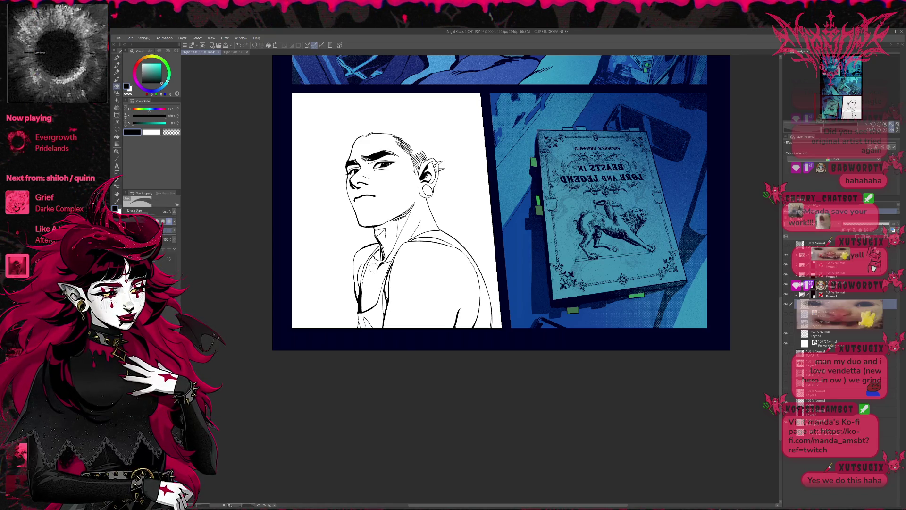
pyautogui.press('p')
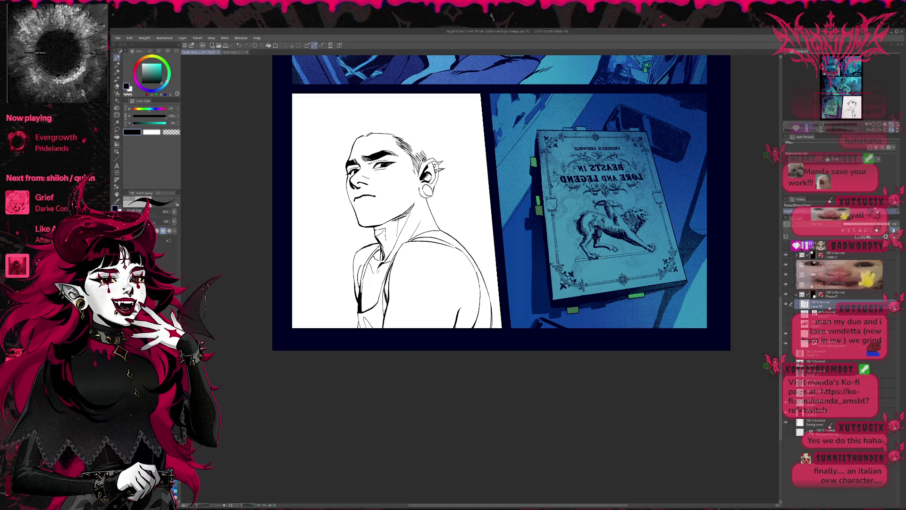
pyautogui.moveTo(379, 273); pyautogui.dragTo(374, 298)
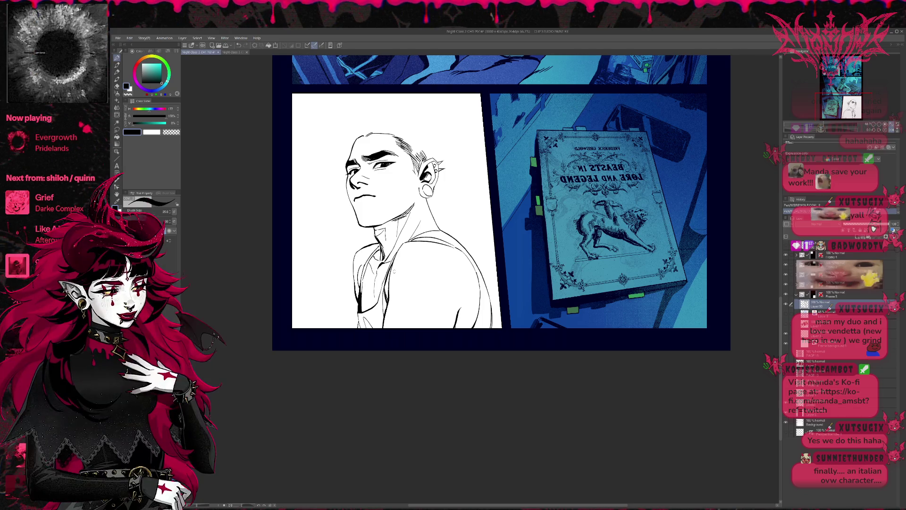
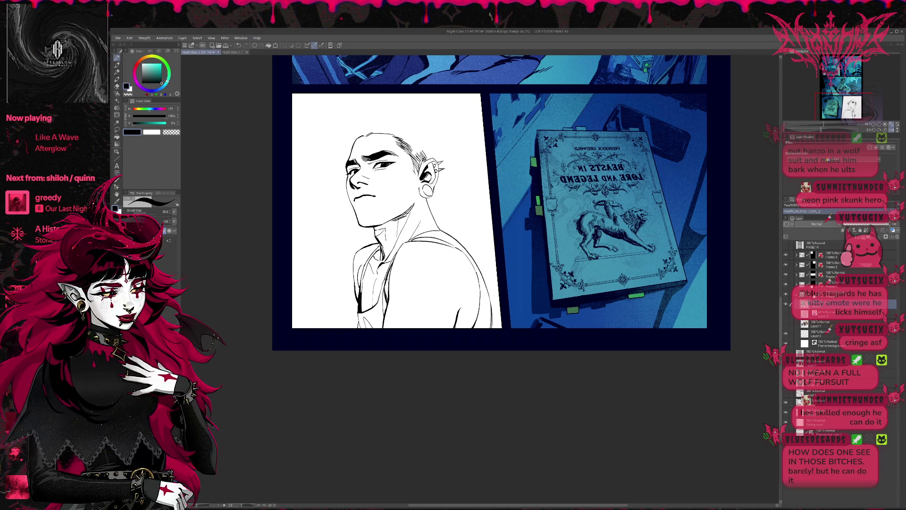
# Erase a stray bit and try several curved arm strokes at the lower right, undoing them.
pyautogui.press('e')
pyautogui.moveTo(463, 320); pyautogui.dragTo(453, 330)
pyautogui.moveTo(445, 290); pyautogui.dragTo(461, 327)
pyautogui.hotkey('ctrl', 'z')
pyautogui.moveTo(440, 293); pyautogui.dragTo(458, 326)
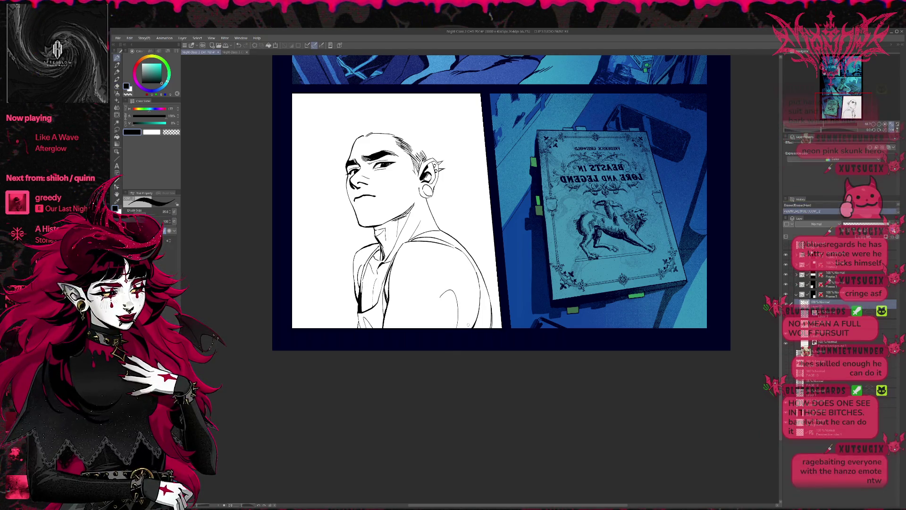
pyautogui.hotkey('ctrl', 'z')
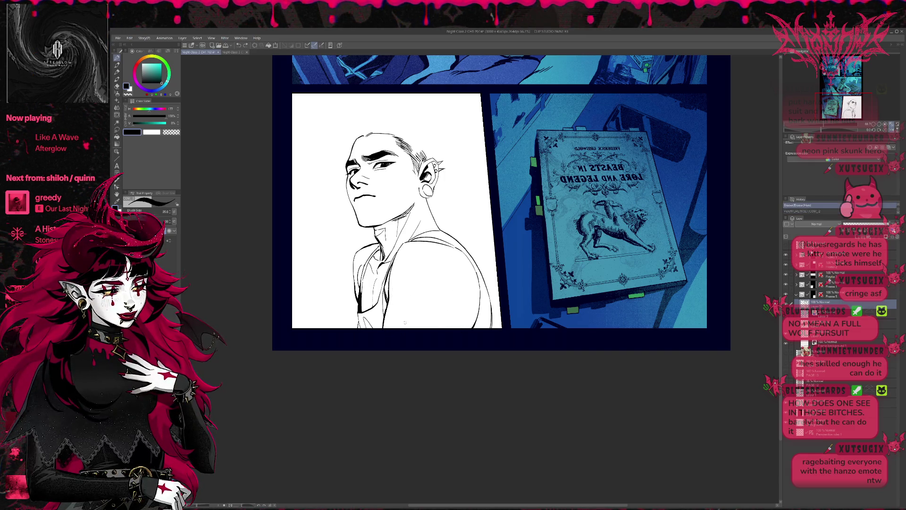
pyautogui.moveTo(443, 293); pyautogui.dragTo(453, 327)
pyautogui.hotkey('ctrl', 'z')
# Redraw a shorter stroke higher on the outer arm edge and erase part of the lower arm line.
pyautogui.moveTo(446, 293); pyautogui.dragTo(454, 302)
pyautogui.hotkey('ctrl', 'z')
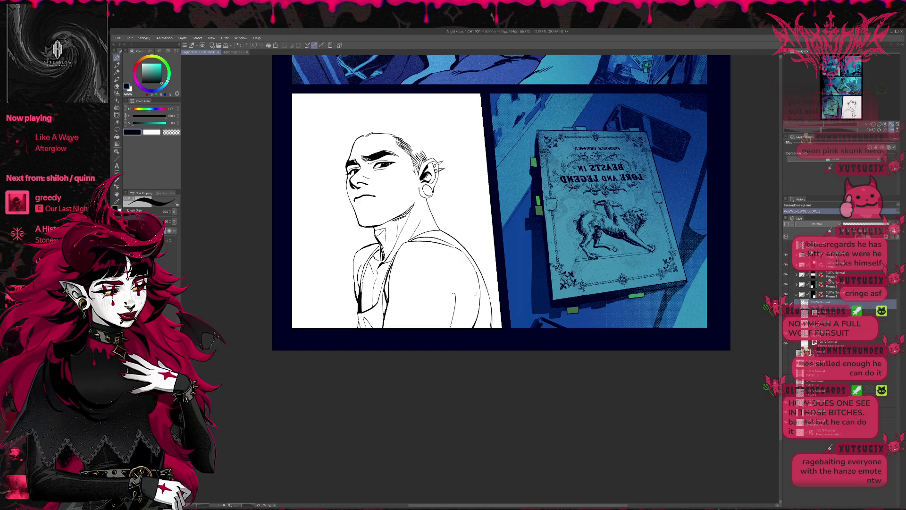
pyautogui.moveTo(465, 281); pyautogui.dragTo(478, 323)
pyautogui.hotkey('ctrl', 'z')
pyautogui.moveTo(473, 268); pyautogui.dragTo(475, 325)
pyautogui.press('e')
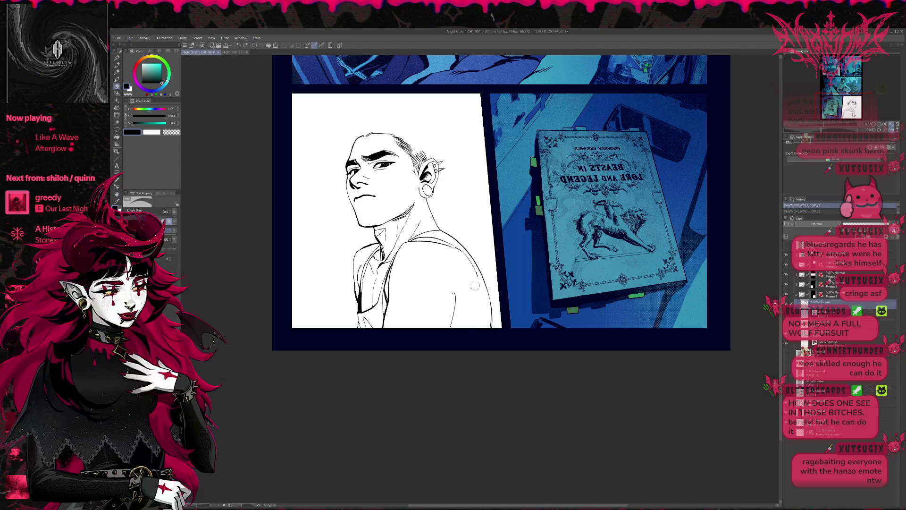
pyautogui.moveTo(486, 281); pyautogui.dragTo(491, 338)
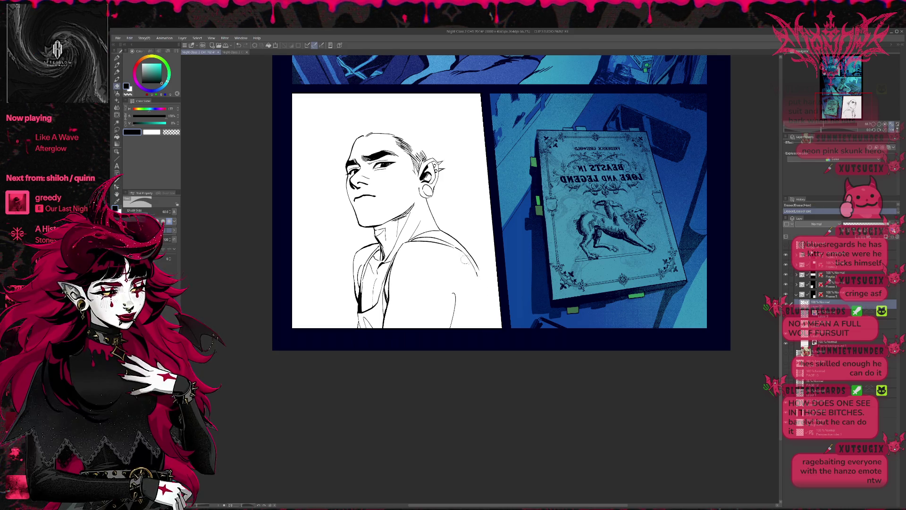
# Flip the canvas horizontally and ink a line down the arm edge, keeping it.
pyautogui.press('h')
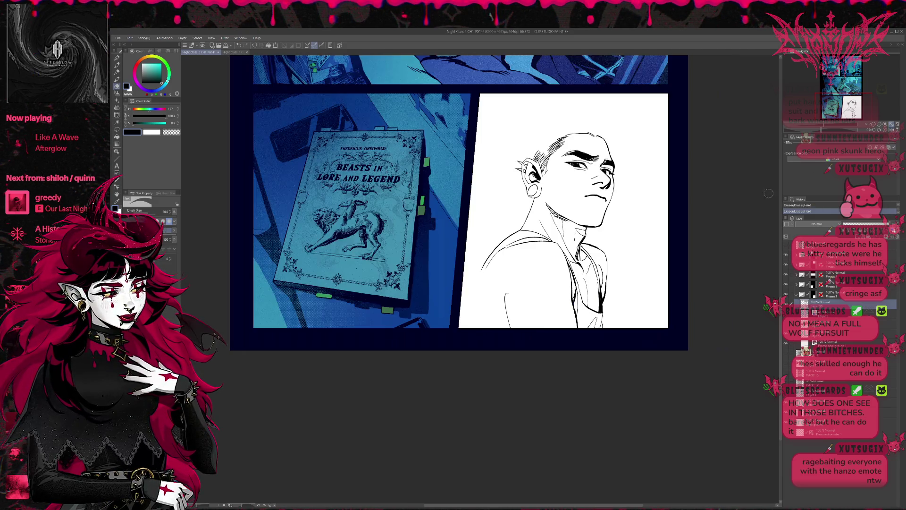
pyautogui.press('p')
pyautogui.moveTo(422, 270); pyautogui.dragTo(408, 328)
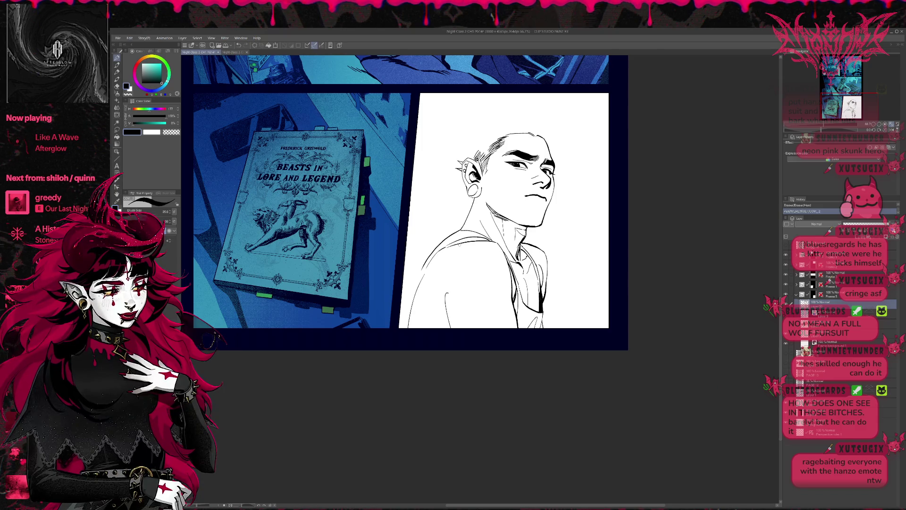
pyautogui.hotkey('ctrl', 'z')
pyautogui.hotkey('ctrl', 'y')
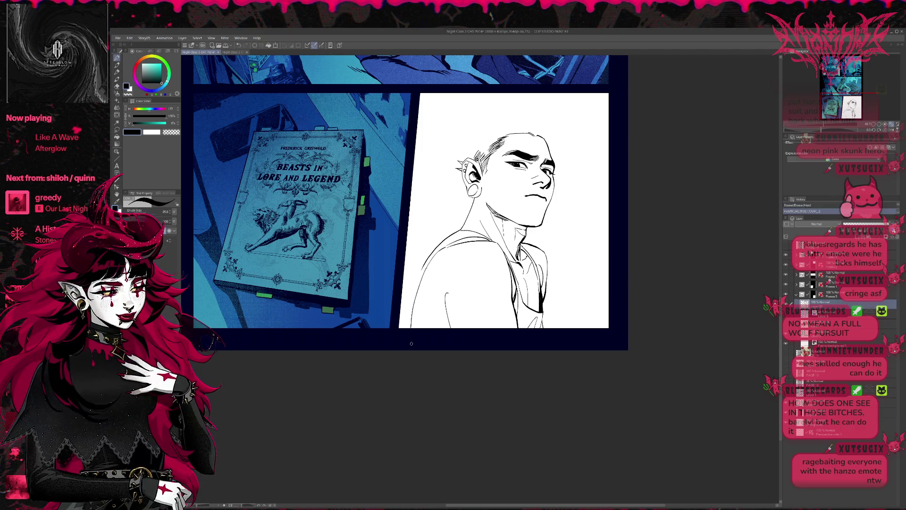
pyautogui.hotkey('ctrl', 'z')
pyautogui.hotkey('ctrl', 'y')
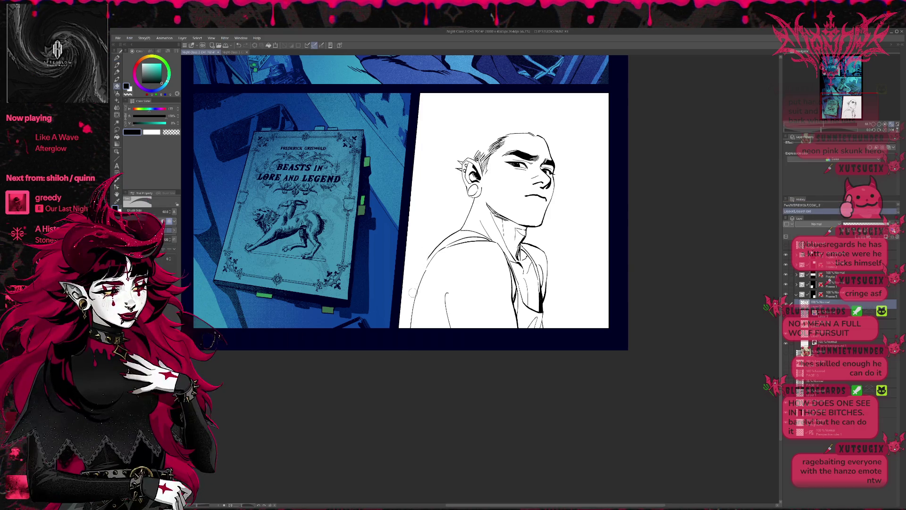
# Erase a bit on the shoulder, try and undo shoulder strokes, then unflip the canvas.
pyautogui.press('e')
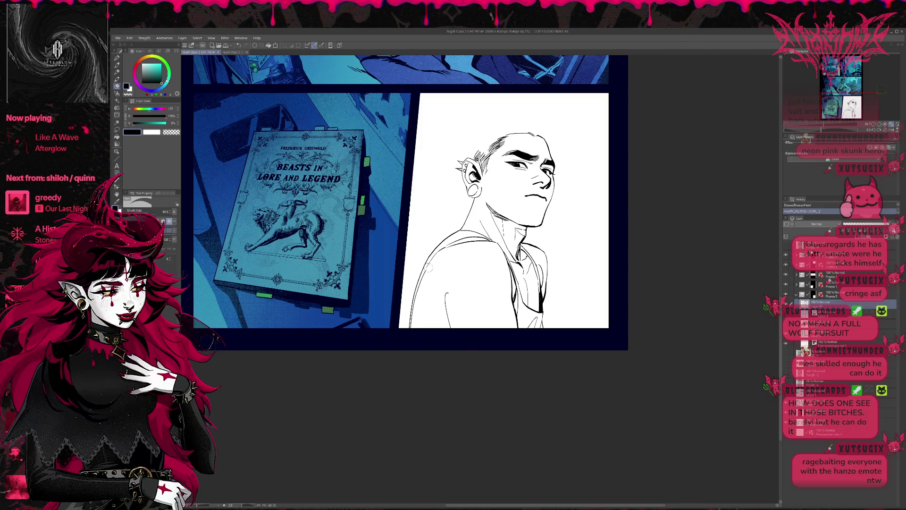
pyautogui.moveTo(435, 259); pyautogui.dragTo(439, 255)
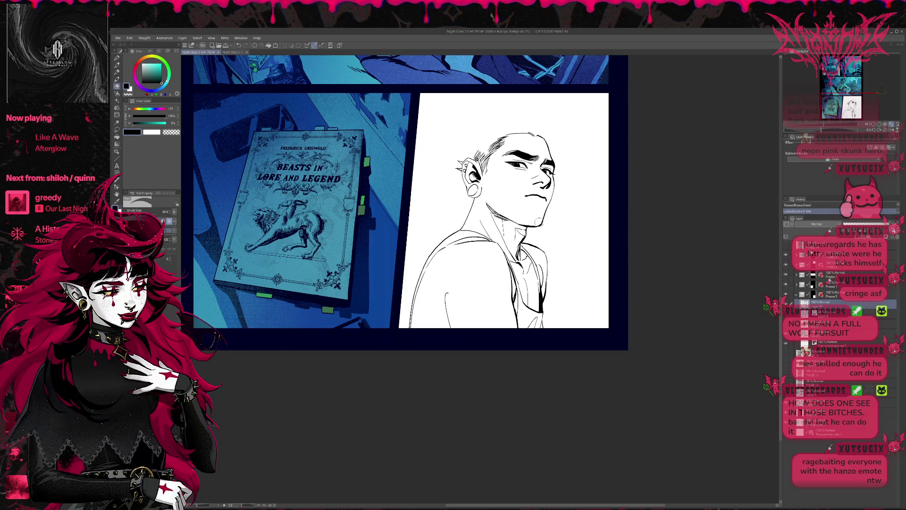
pyautogui.press('p')
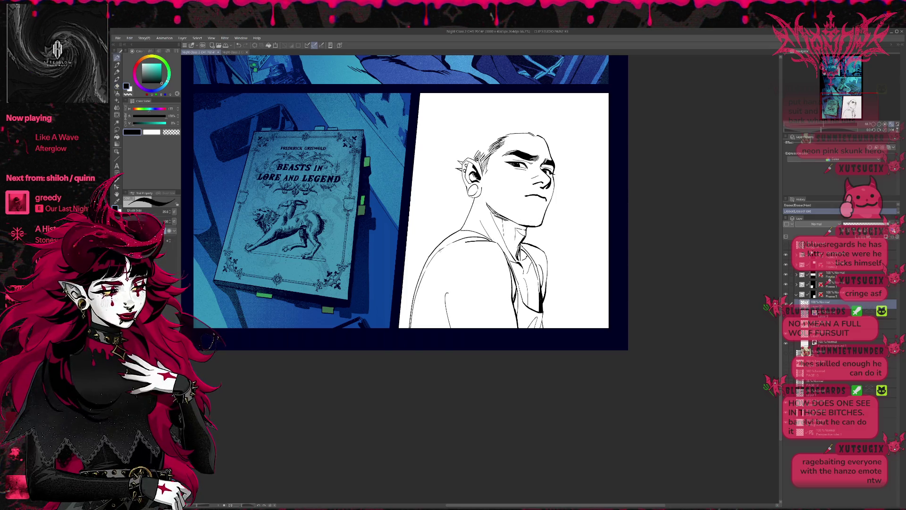
pyautogui.moveTo(445, 247)
pyautogui.mouseDown()
pyautogui.moveTo(453, 241)
pyautogui.moveTo(429, 268)
pyautogui.mouseUp()
pyautogui.press('e')
pyautogui.press('p')
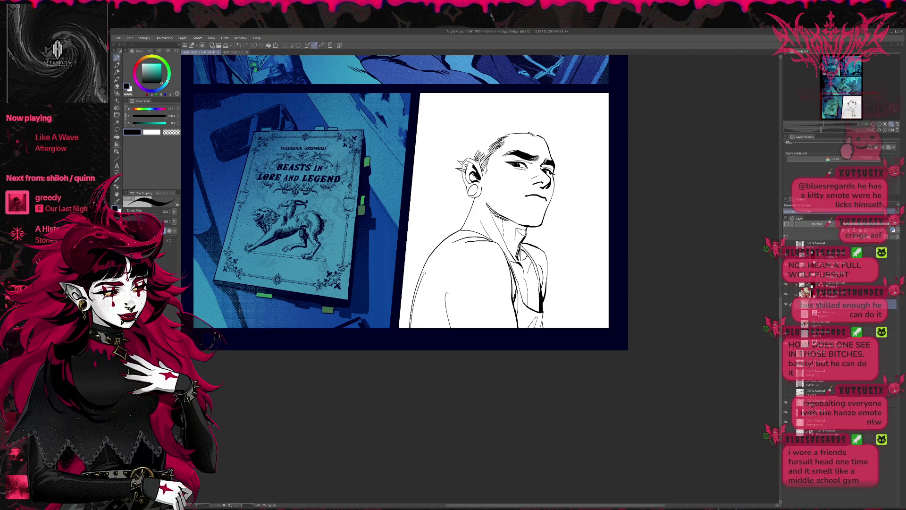
pyautogui.hotkey('ctrl', 'z')
pyautogui.moveTo(424, 273); pyautogui.dragTo(465, 237)
pyautogui.hotkey('ctrl', 'z')
pyautogui.moveTo(424, 271); pyautogui.dragTo(460, 239)
pyautogui.hotkey('ctrl', 'z')
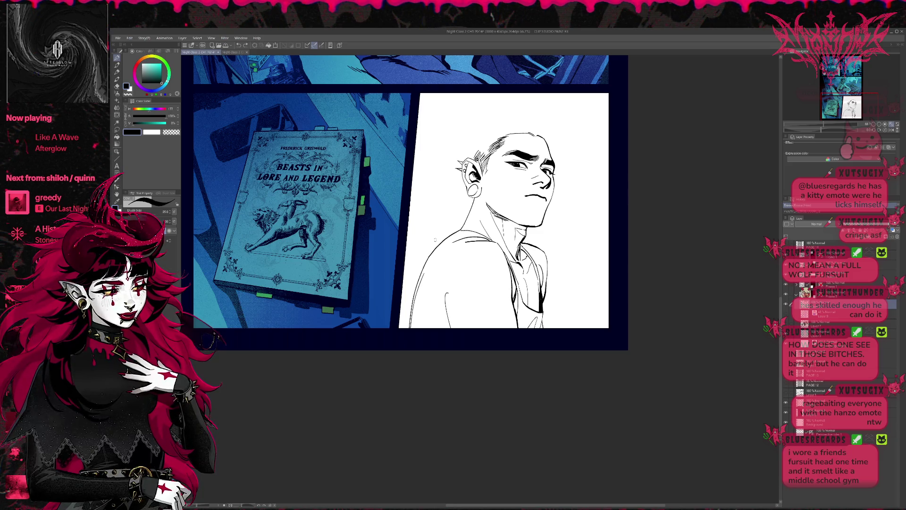
pyautogui.click(893, 130)
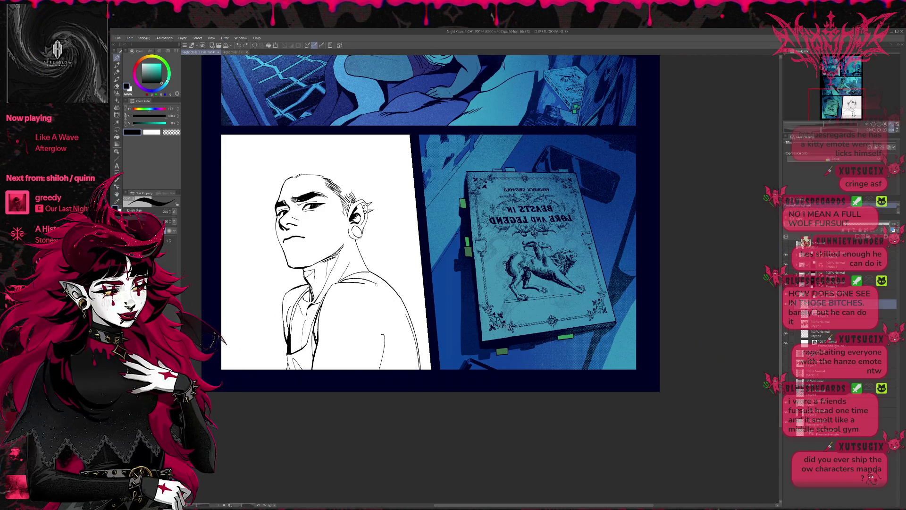
# Ink and erase a thin vertical shoulder line, then redraw a short stroke along the shoulder edge.
pyautogui.moveTo(413, 292); pyautogui.dragTo(438, 307)
pyautogui.press('p')
pyautogui.moveTo(432, 384); pyautogui.dragTo(427, 337)
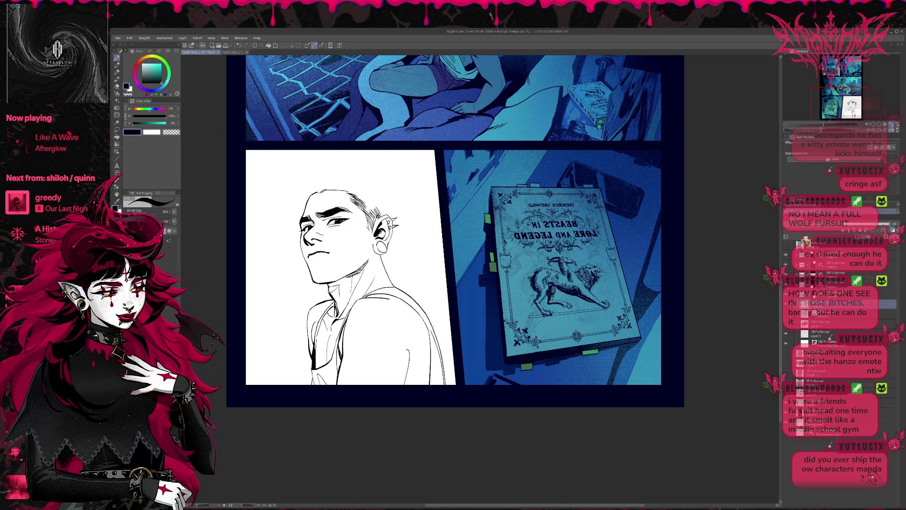
pyautogui.press('e')
pyautogui.moveTo(430, 330)
pyautogui.mouseDown()
pyautogui.moveTo(444, 385)
pyautogui.moveTo(439, 327)
pyautogui.moveTo(441, 385)
pyautogui.mouseUp()
pyautogui.press('p')
pyautogui.press('e')
pyautogui.press('p')
pyautogui.hotkey('ctrl', 'z')
pyautogui.moveTo(439, 350)
pyautogui.mouseDown()
pyautogui.moveTo(440, 380)
pyautogui.moveTo(434, 348)
pyautogui.mouseUp()
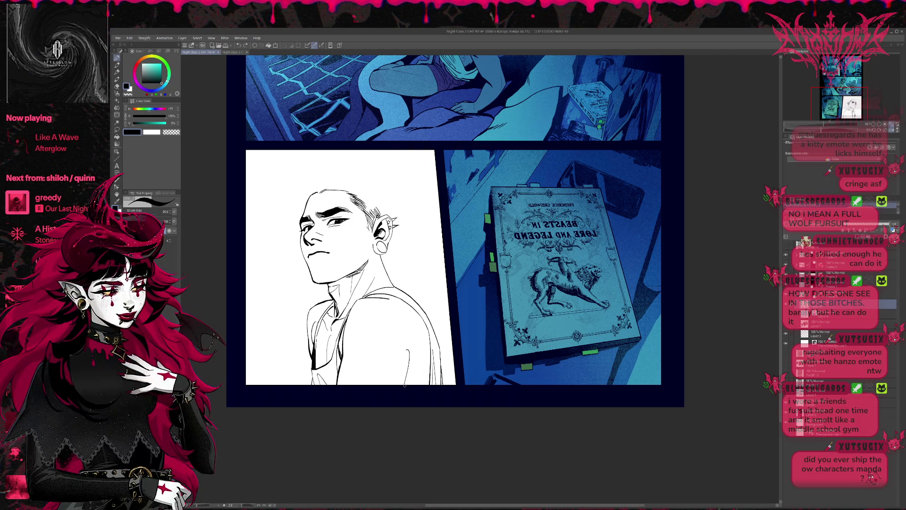
# Remove the small dark mark near the armpit.
pyautogui.moveTo(405, 381); pyautogui.dragTo(412, 383)
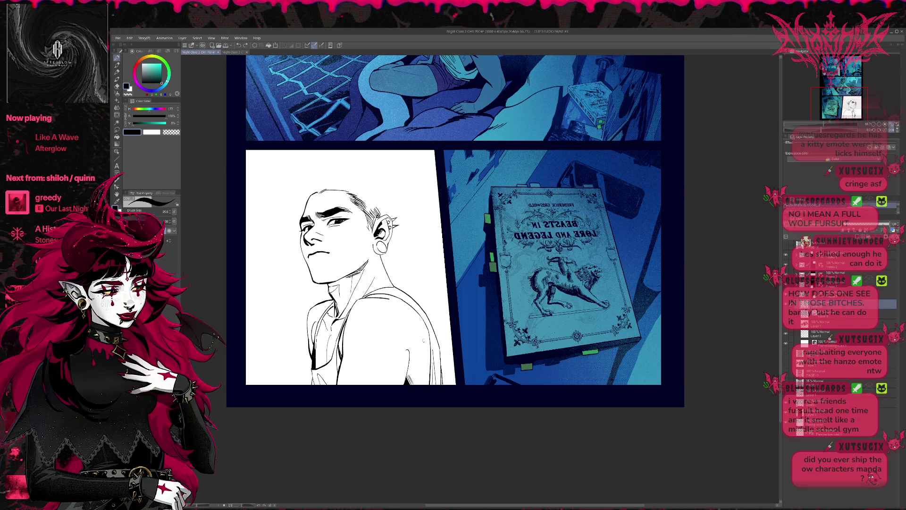
pyautogui.press('e')
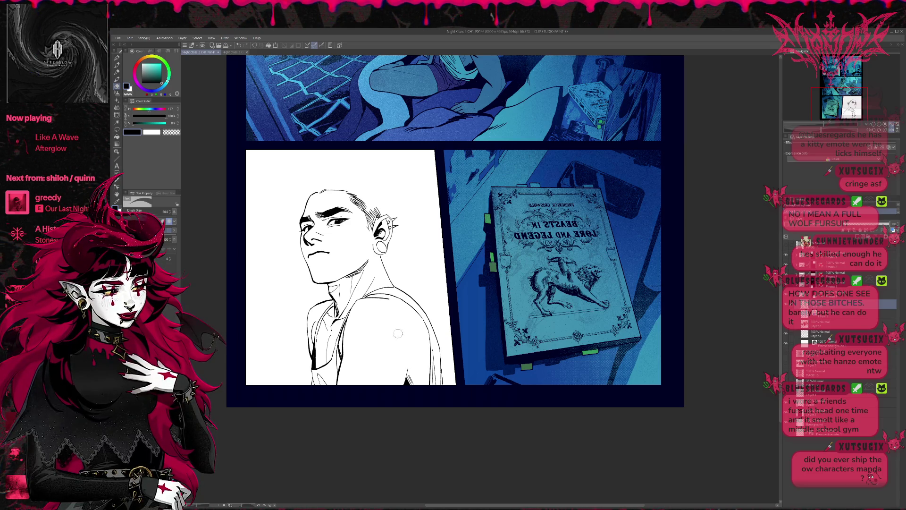
pyautogui.moveTo(399, 366); pyautogui.dragTo(410, 386)
# Flip the canvas, ink the shoulder and arm contour, then erase it down to the panel bottom.
pyautogui.press('h')
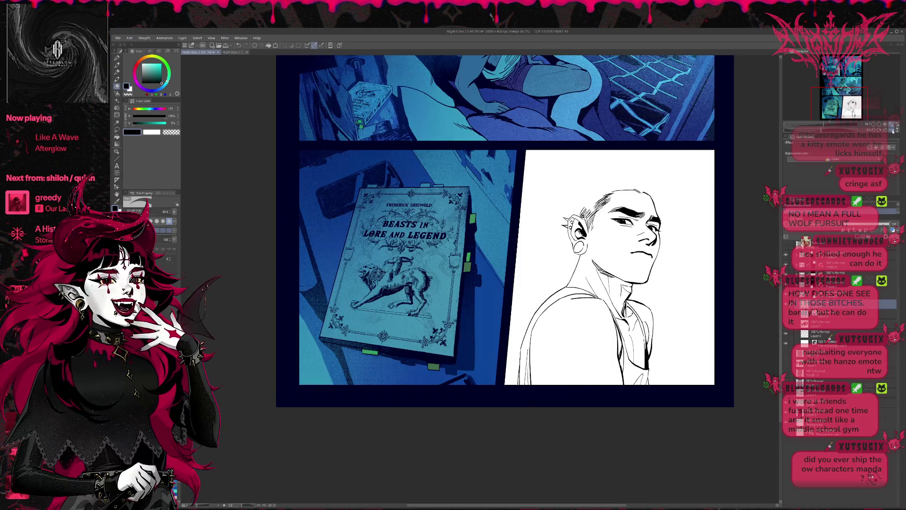
pyautogui.press('p')
pyautogui.moveTo(468, 300); pyautogui.dragTo(421, 357)
pyautogui.moveTo(441, 277); pyautogui.dragTo(418, 357)
pyautogui.moveTo(454, 267)
pyautogui.mouseDown()
pyautogui.moveTo(405, 337)
pyautogui.moveTo(418, 357)
pyautogui.mouseUp()
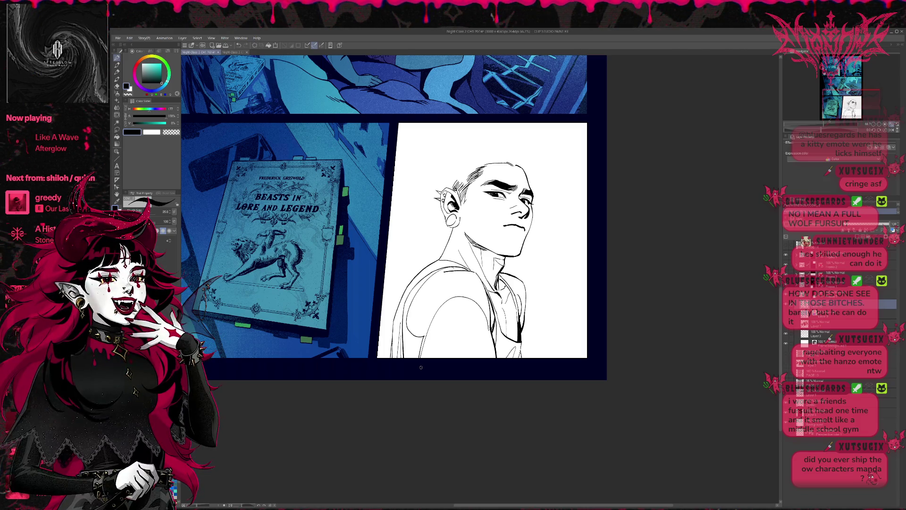
pyautogui.press('e')
pyautogui.moveTo(411, 363)
pyautogui.mouseDown()
pyautogui.moveTo(417, 292)
pyautogui.moveTo(448, 268)
pyautogui.moveTo(399, 330)
pyautogui.moveTo(404, 351)
pyautogui.moveTo(433, 331)
pyautogui.mouseUp()
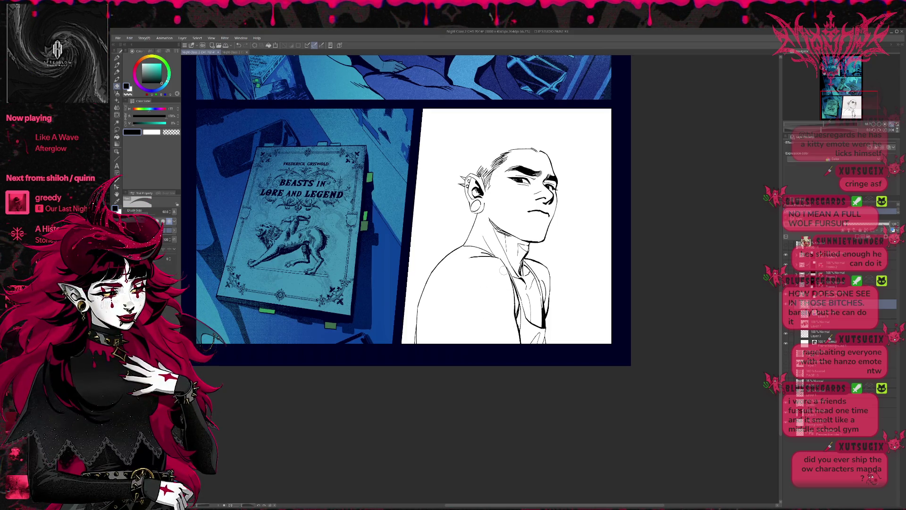
pyautogui.moveTo(463, 247)
pyautogui.mouseDown()
pyautogui.moveTo(418, 322)
pyautogui.moveTo(419, 345)
pyautogui.mouseUp()
pyautogui.scroll(3, 472, 283)
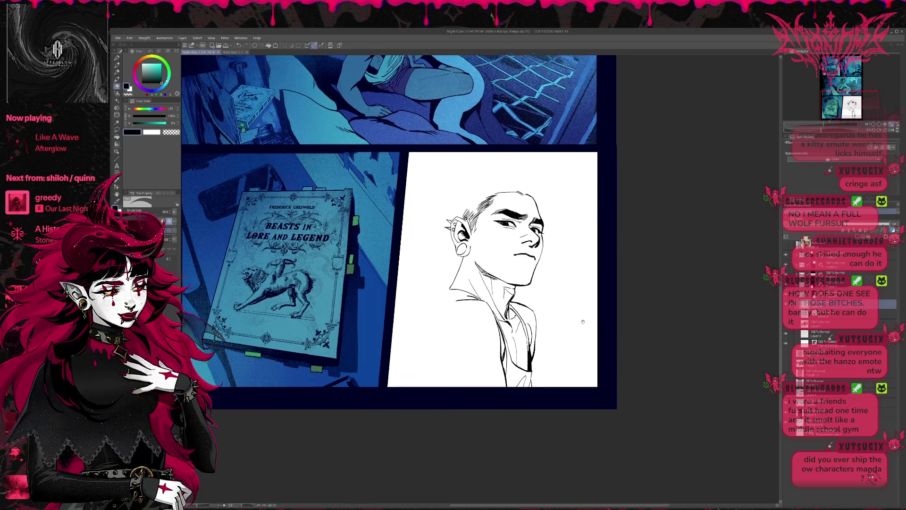
# Draw and erase a curved shoulder contour, then clean stray lines on the sketch.
pyautogui.press('p')
pyautogui.moveTo(399, 390); pyautogui.dragTo(444, 298)
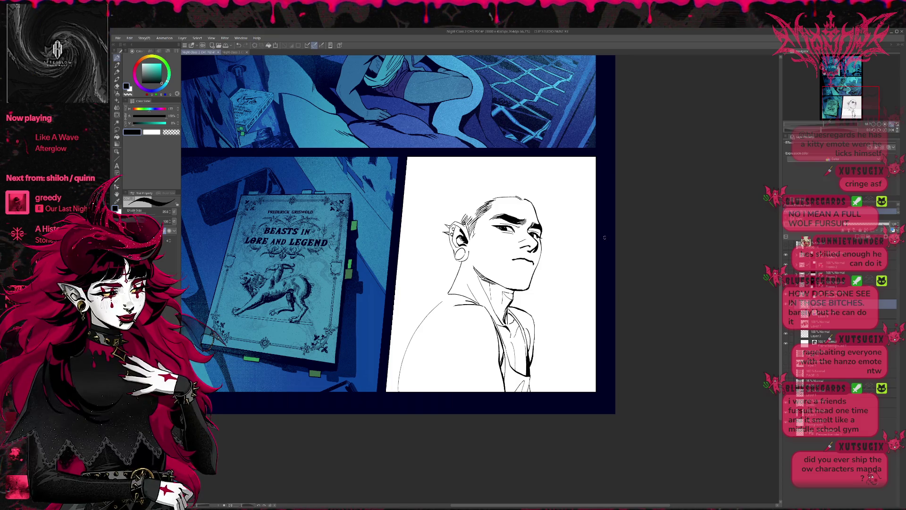
pyautogui.press('e')
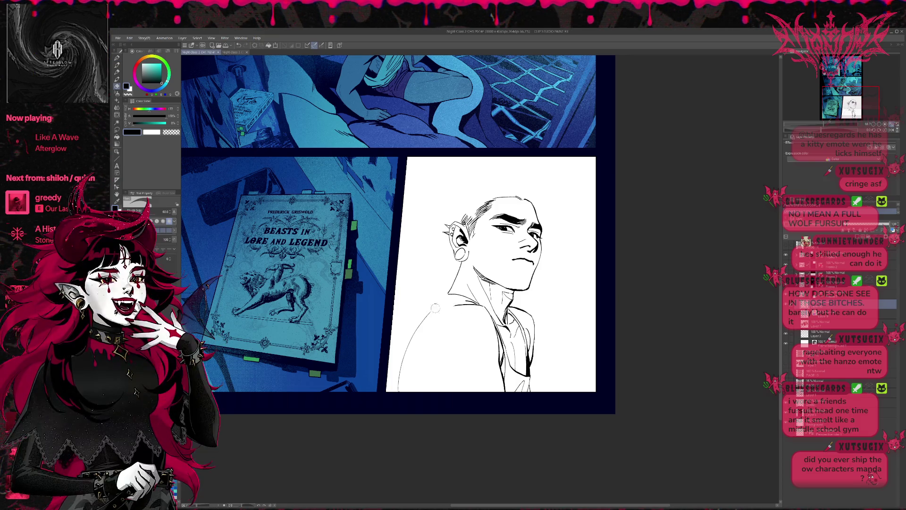
pyautogui.moveTo(439, 303)
pyautogui.mouseDown()
pyautogui.moveTo(414, 336)
pyautogui.moveTo(399, 399)
pyautogui.mouseUp()
pyautogui.press('p')
pyautogui.moveTo(405, 357); pyautogui.dragTo(402, 376)
pyautogui.press('e')
pyautogui.moveTo(452, 307); pyautogui.dragTo(473, 308)
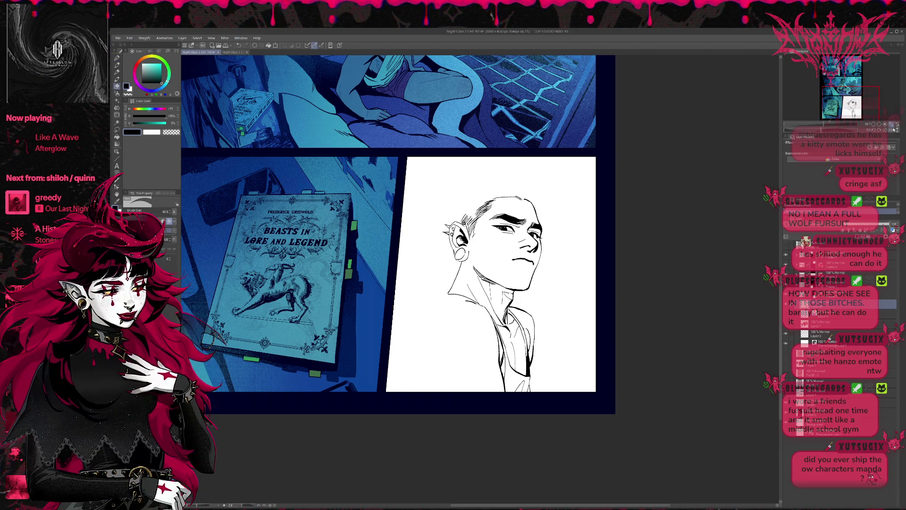
# Flip the canvas, ink two shoulder curves with a smaller pen, and undo the longer one.
pyautogui.press('h')
pyautogui.moveTo(597, 254); pyautogui.dragTo(472, 250)
pyautogui.press('p')
pyautogui.press('e')
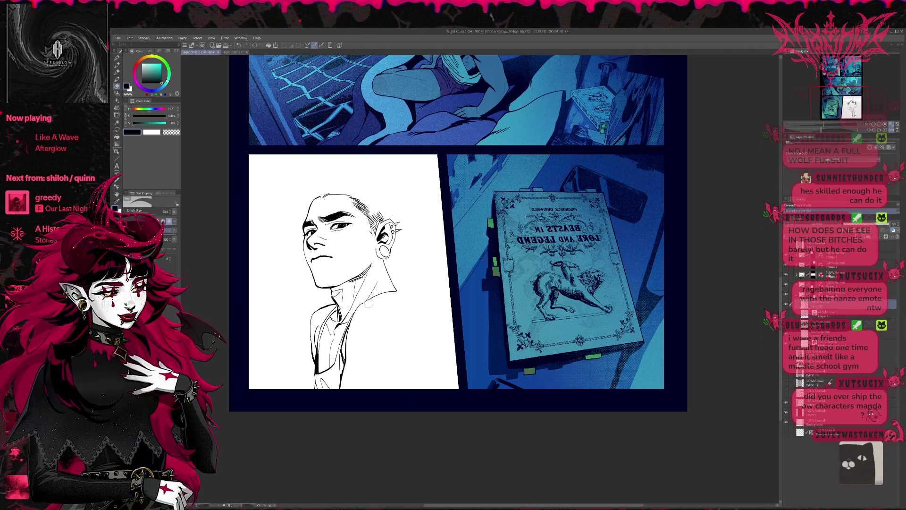
pyautogui.press('p')
pyautogui.moveTo(397, 293); pyautogui.dragTo(424, 340)
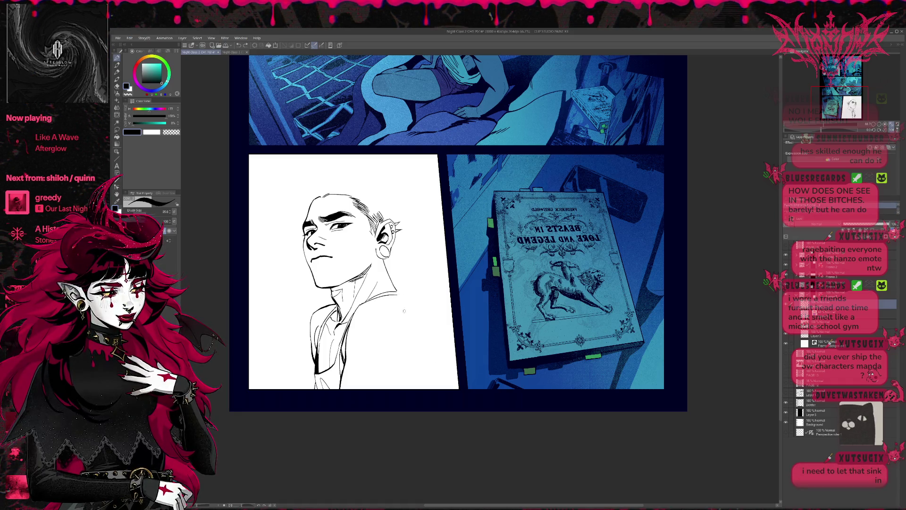
pyautogui.moveTo(369, 303); pyautogui.dragTo(421, 327)
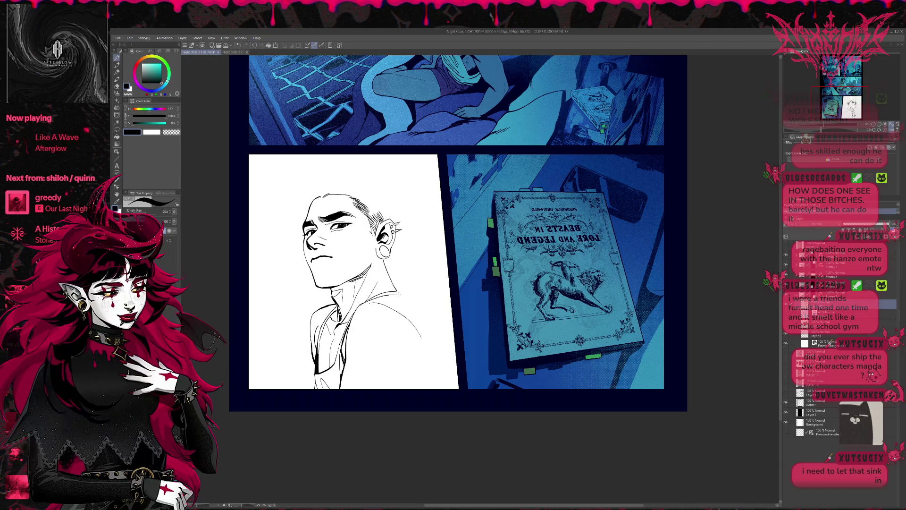
pyautogui.hotkey('ctrl', 'z')
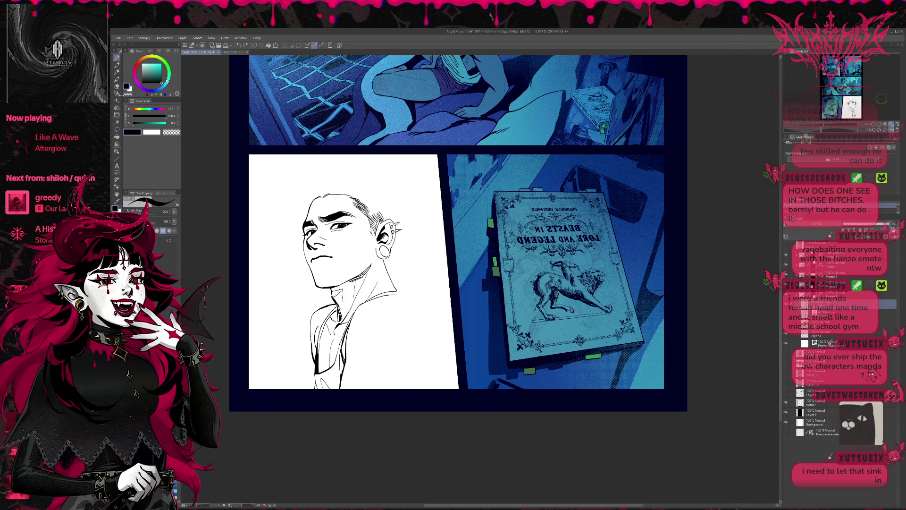
# Add a new raster layer (Layer 90) and split the view for reference images.
pyautogui.press('alt')
pyautogui.hotkey('alt', 'Tab')
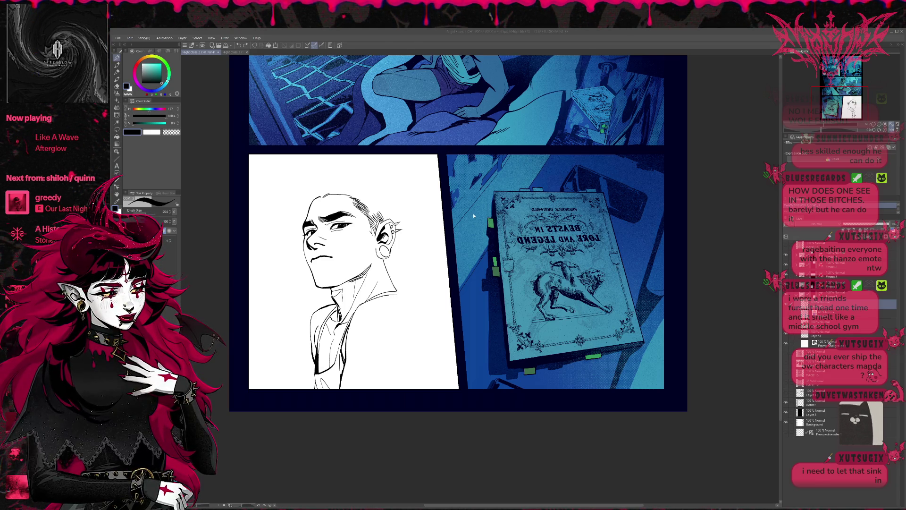
pyautogui.hotkey('ctrl', 'shift', 'n')
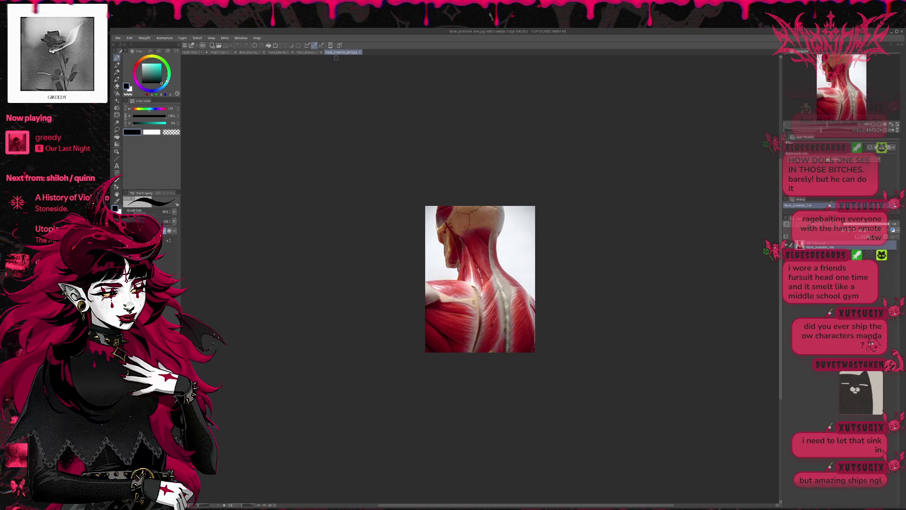
pyautogui.moveTo(336, 57)
pyautogui.mouseDown()
pyautogui.moveTo(285, 93)
pyautogui.moveTo(283, 142)
pyautogui.moveTo(393, 110)
pyautogui.mouseUp()
# Stack the neck close-up, head side-view and back muscle references left; widen the PG14 page on the right.
pyautogui.click(619, 52)
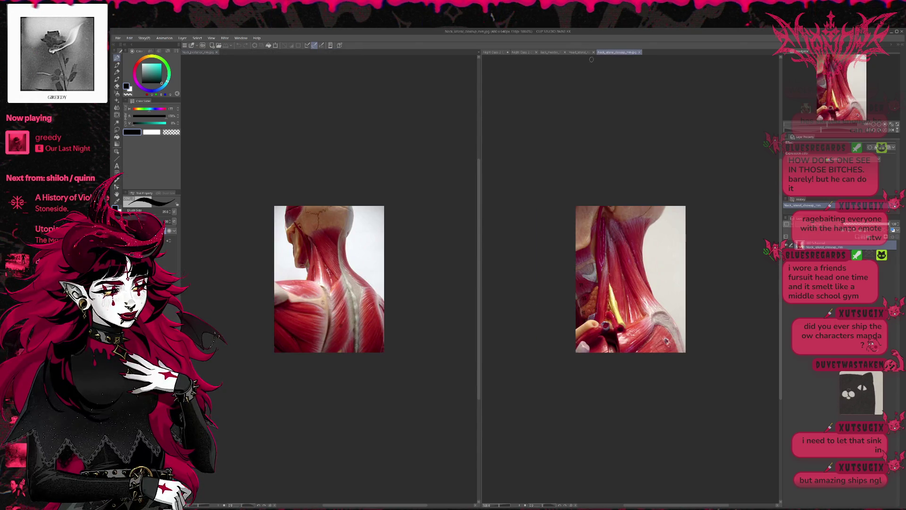
pyautogui.moveTo(271, 69); pyautogui.dragTo(270, 59)
pyautogui.moveTo(584, 52)
pyautogui.mouseDown()
pyautogui.moveTo(408, 55)
pyautogui.moveTo(330, 71)
pyautogui.mouseUp()
pyautogui.click(549, 95)
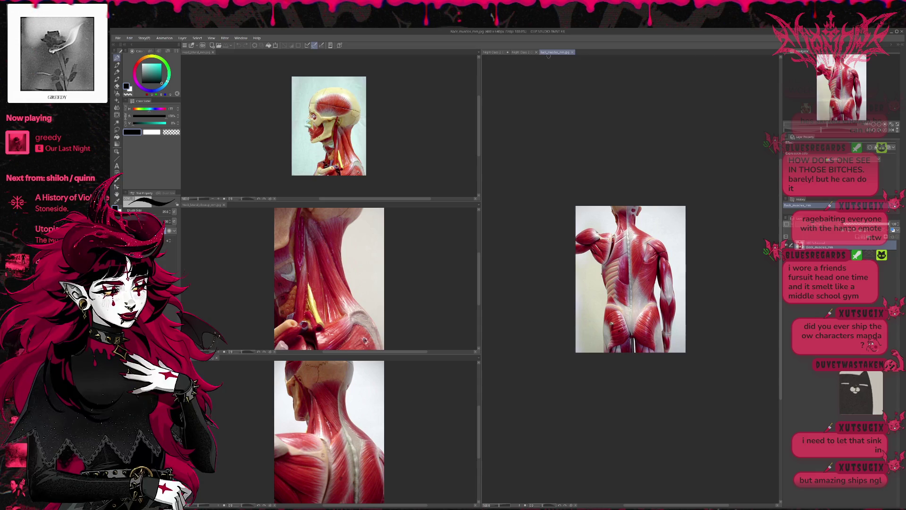
pyautogui.moveTo(555, 52); pyautogui.dragTo(330, 71)
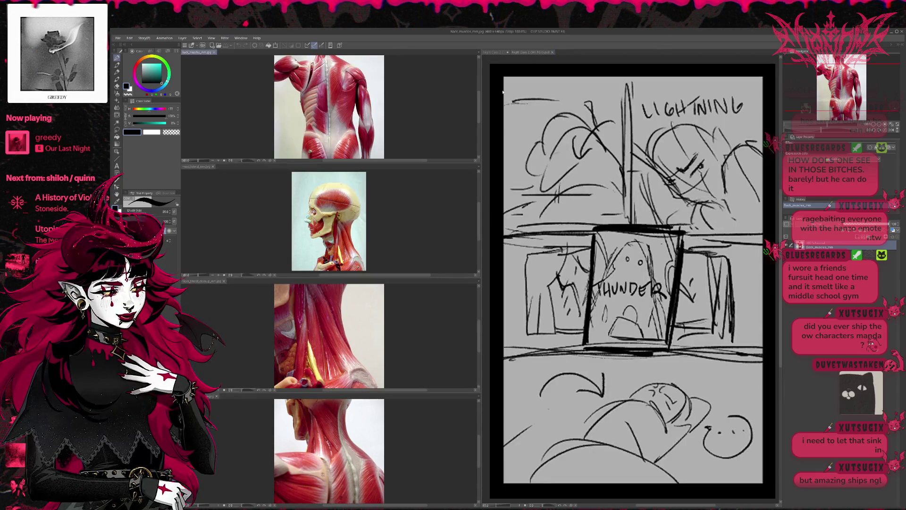
pyautogui.click(495, 51)
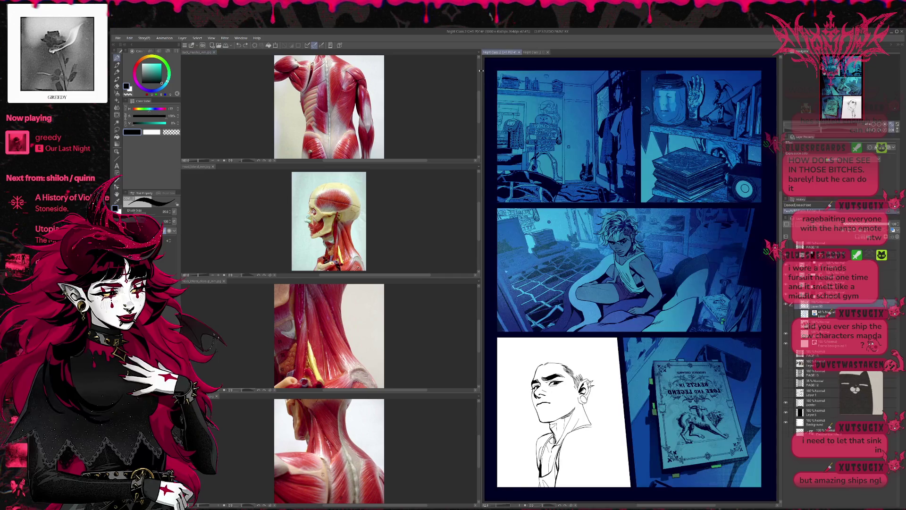
pyautogui.moveTo(481, 72)
pyautogui.mouseDown()
pyautogui.moveTo(382, 90)
pyautogui.moveTo(298, 125)
pyautogui.mouseUp()
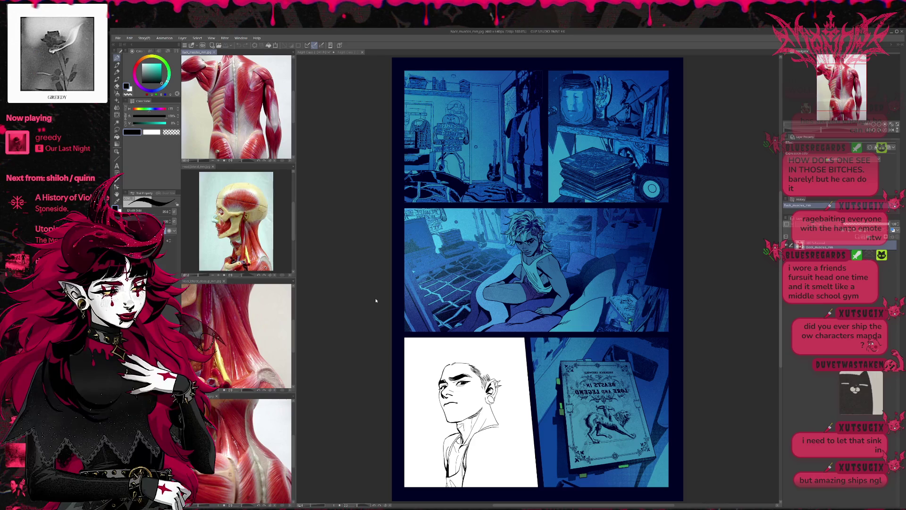
pyautogui.click(351, 324)
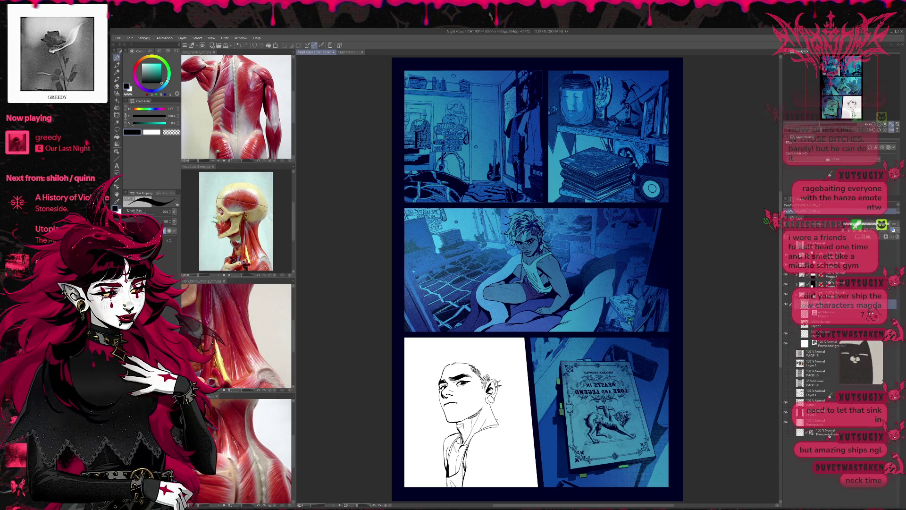
# Erase the neck and shoulder ink below the face with the Eraser enlarged to 150.
pyautogui.press('e')
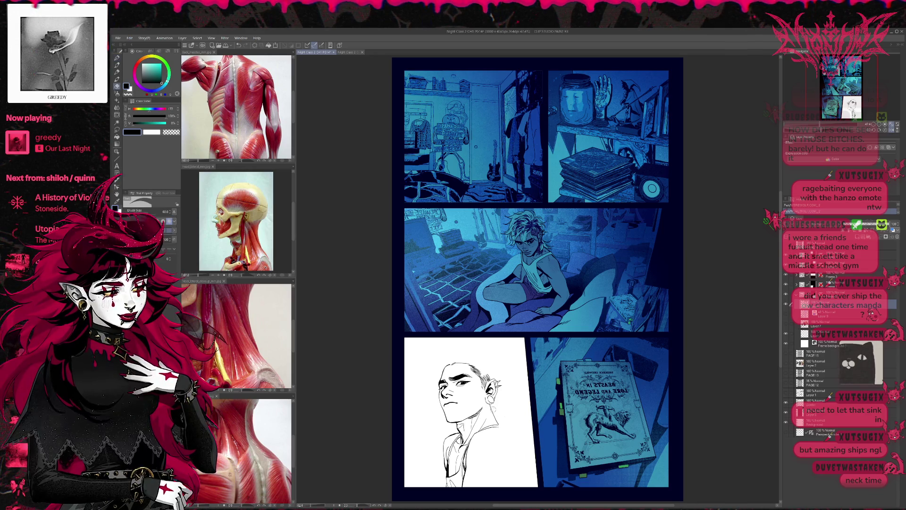
pyautogui.moveTo(489, 406); pyautogui.dragTo(500, 425)
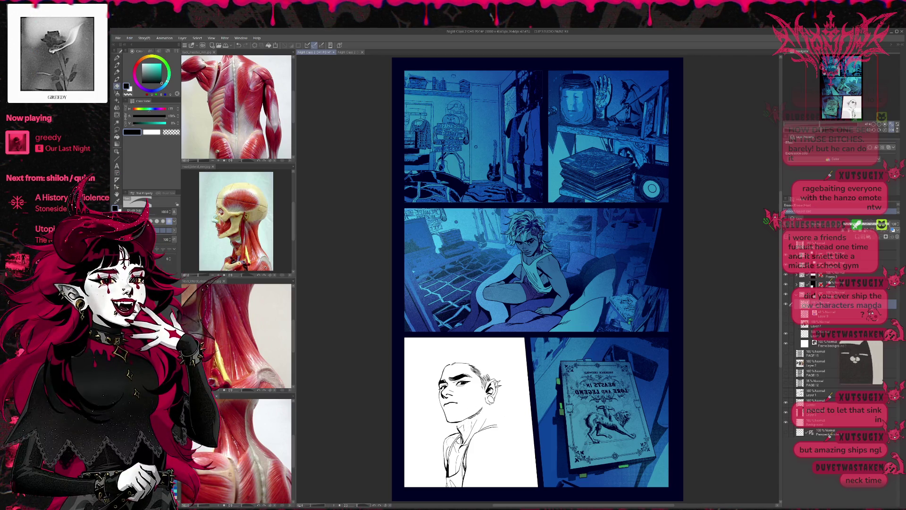
pyautogui.press(']')
pyautogui.press(']')
pyautogui.press(']')
pyautogui.moveTo(444, 447)
pyautogui.mouseDown()
pyautogui.moveTo(469, 454)
pyautogui.moveTo(487, 429)
pyautogui.moveTo(481, 443)
pyautogui.mouseUp()
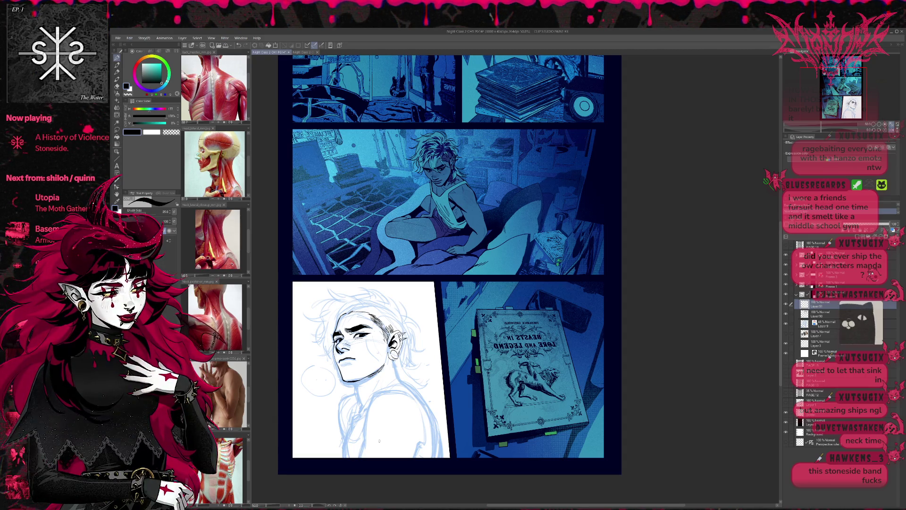
# Sketch a chest guide line, tint the layer blue with Layer Color, and rough in the neck side.
pyautogui.moveTo(339, 428); pyautogui.dragTo(427, 413)
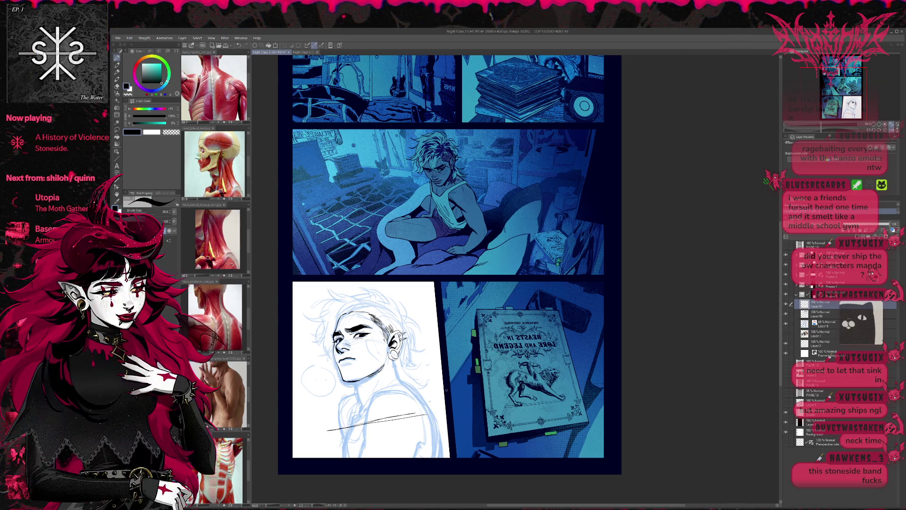
pyautogui.click(893, 230)
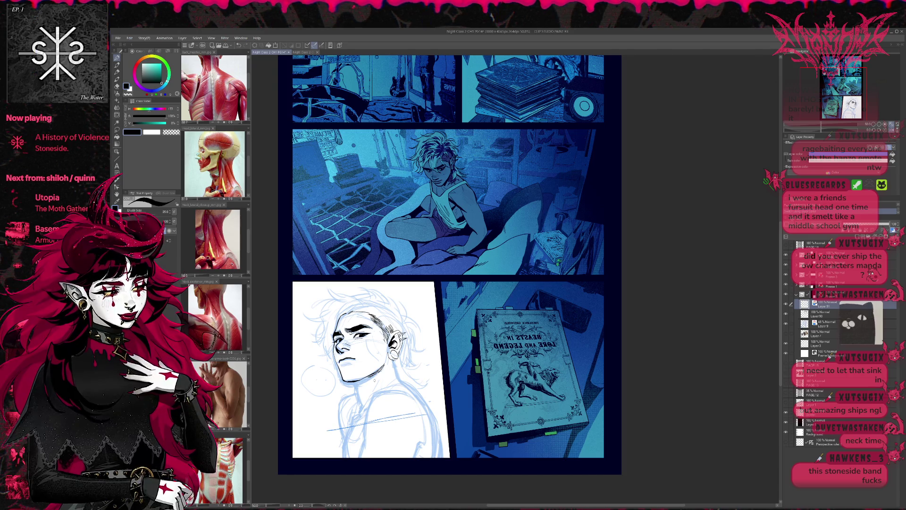
pyautogui.moveTo(381, 369); pyautogui.dragTo(376, 394)
pyautogui.moveTo(389, 360); pyautogui.dragTo(376, 394)
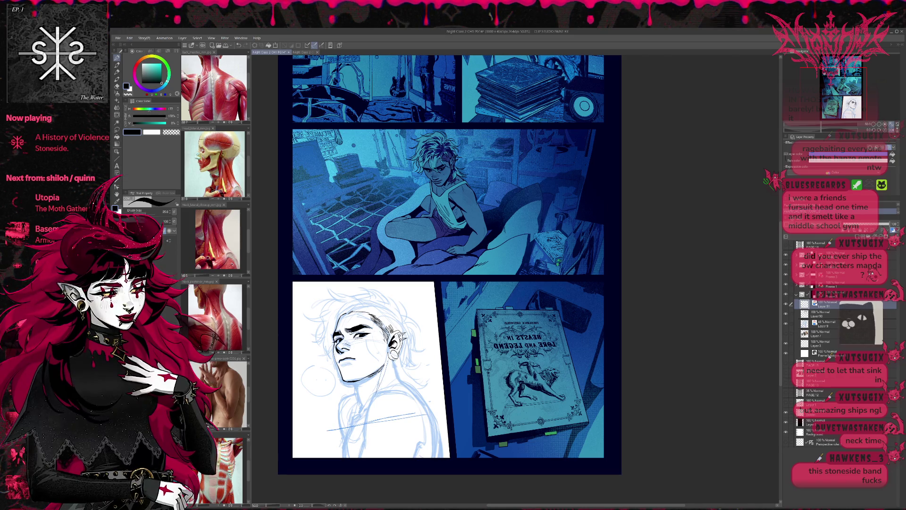
pyautogui.moveTo(375, 396); pyautogui.dragTo(367, 415)
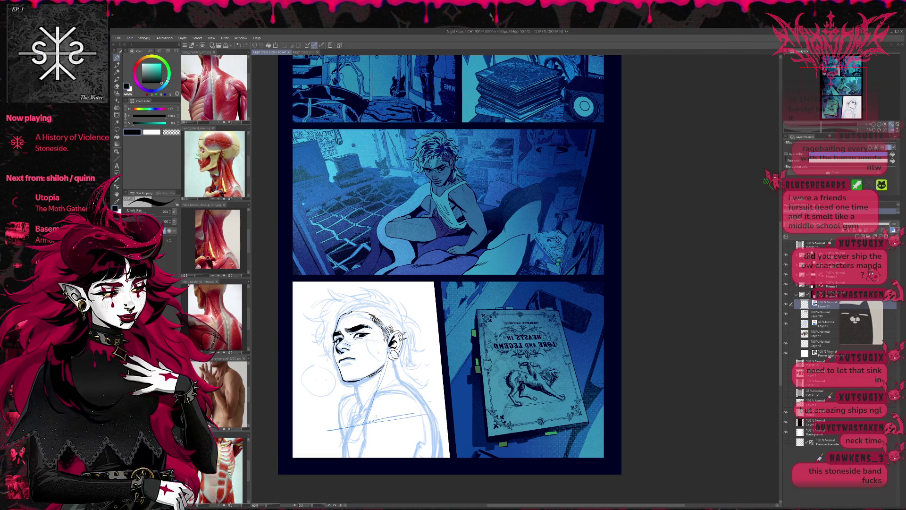
# Add the diagonal shoulder guide and construction strokes around the neck and shoulder.
pyautogui.moveTo(340, 427)
pyautogui.mouseDown()
pyautogui.moveTo(388, 416)
pyautogui.moveTo(365, 421)
pyautogui.mouseUp()
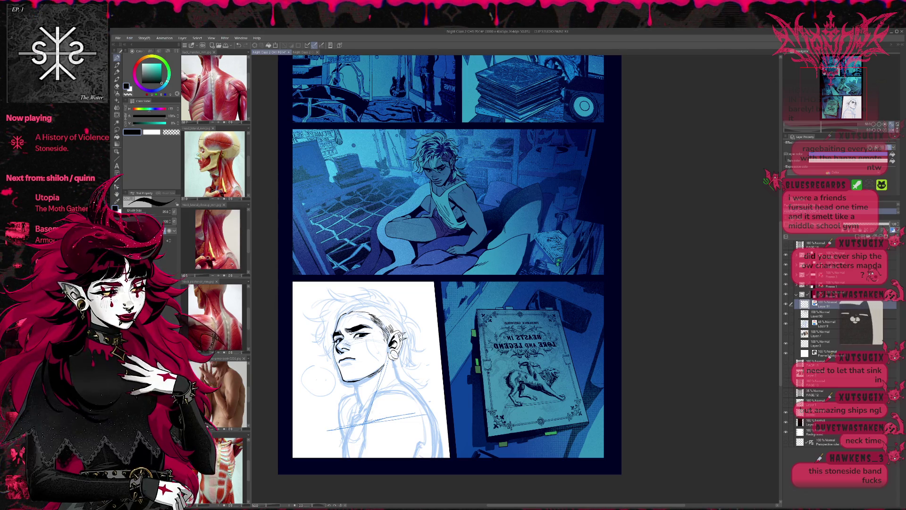
pyautogui.moveTo(386, 387)
pyautogui.mouseDown()
pyautogui.moveTo(383, 413)
pyautogui.moveTo(386, 406)
pyautogui.mouseUp()
pyautogui.moveTo(387, 402)
pyautogui.mouseDown()
pyautogui.moveTo(368, 417)
pyautogui.moveTo(378, 410)
pyautogui.mouseUp()
pyautogui.moveTo(378, 412); pyautogui.dragTo(368, 422)
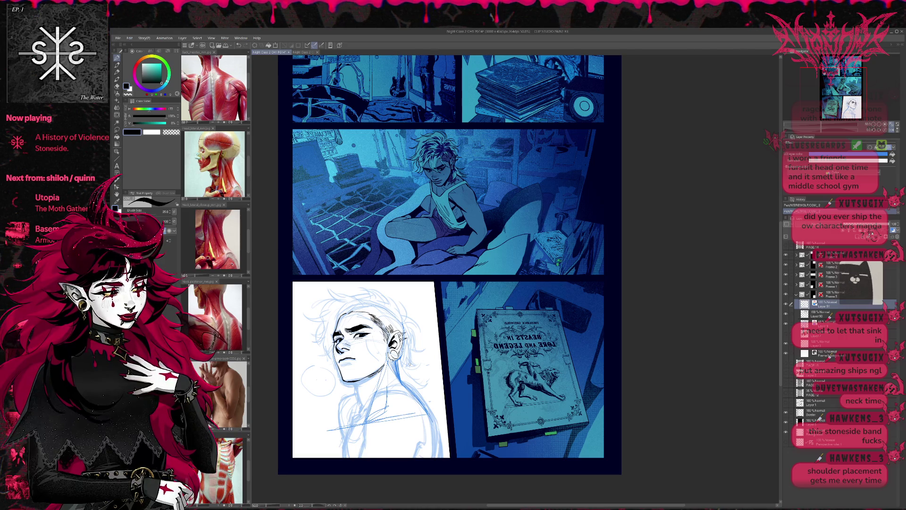
# Change the sketch layer's Layer Color swatch to magenta.
pyautogui.click(844, 154)
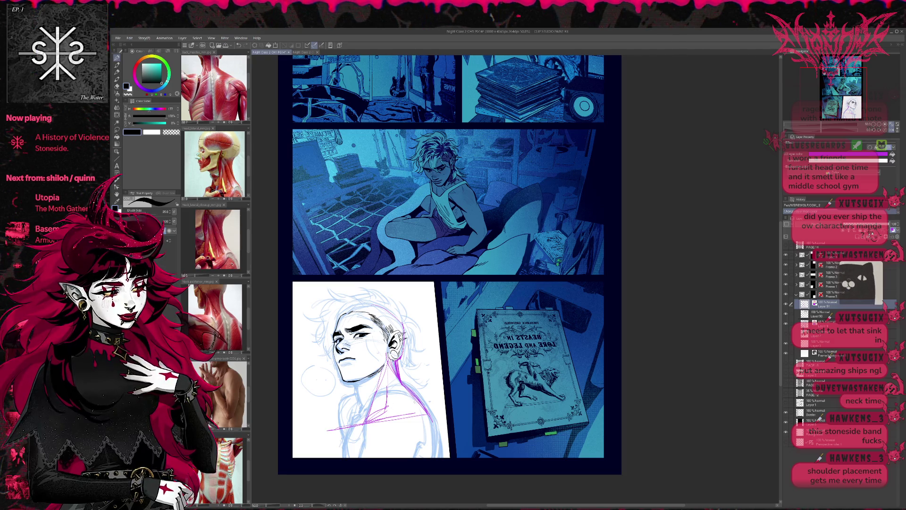
# Draw purple neck and neck-to-shoulder construction lines, then create a new blank canvas.
pyautogui.moveTo(397, 384); pyautogui.dragTo(422, 401)
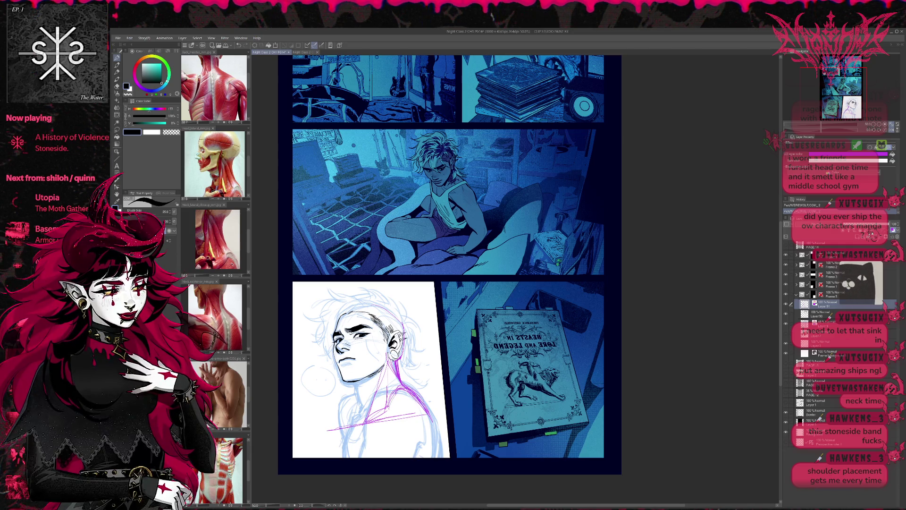
pyautogui.moveTo(391, 378); pyautogui.dragTo(388, 406)
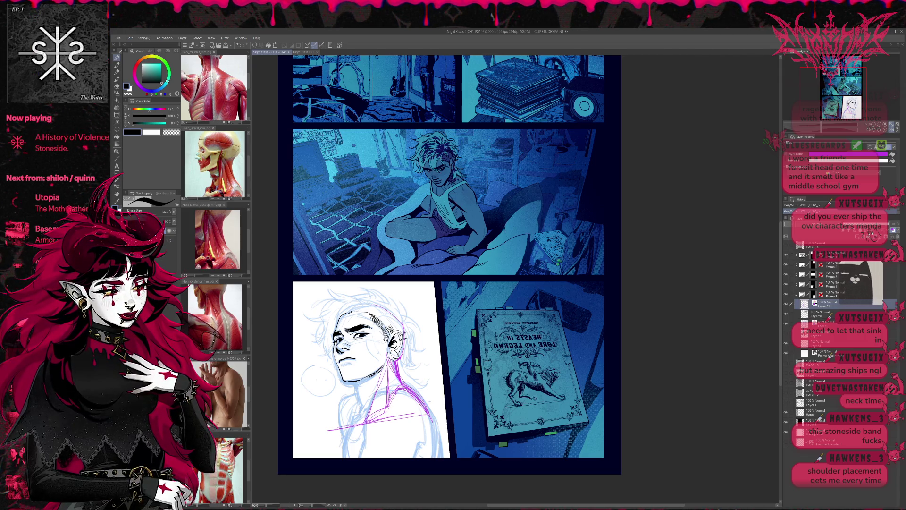
pyautogui.moveTo(384, 378); pyautogui.dragTo(375, 411)
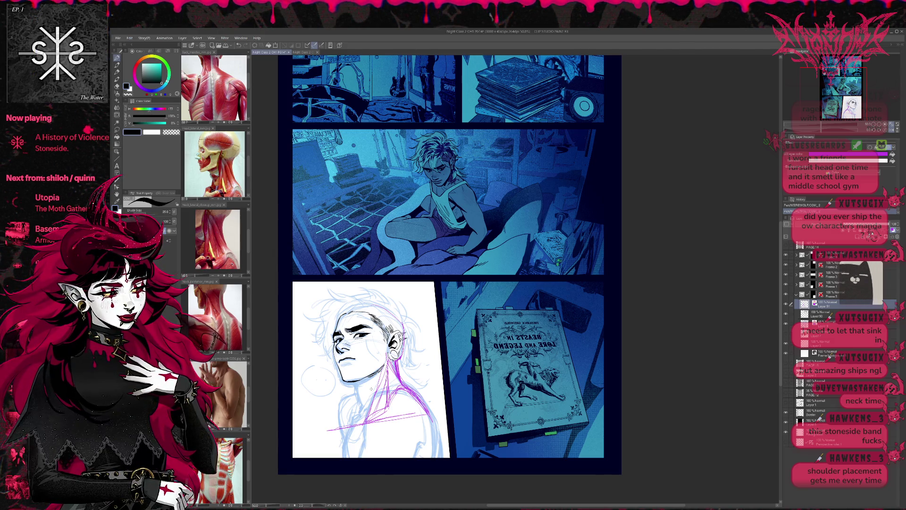
pyautogui.moveTo(382, 368); pyautogui.dragTo(374, 393)
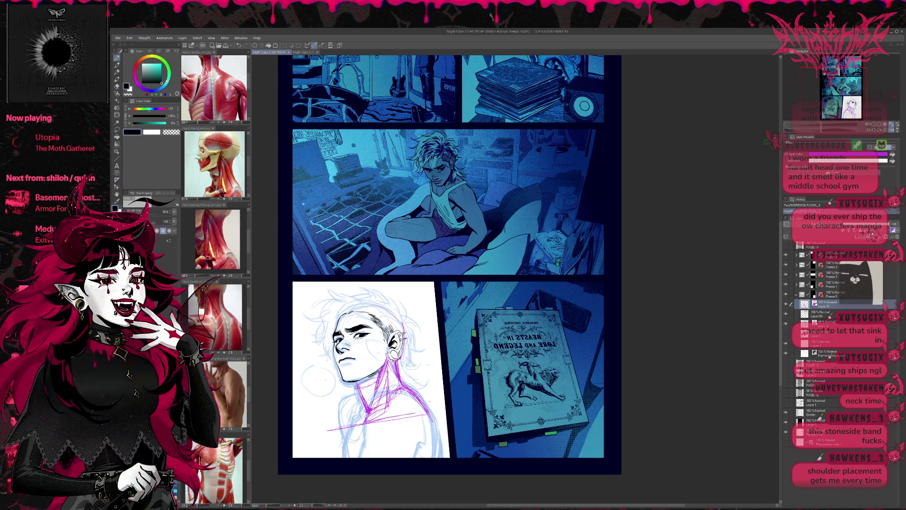
pyautogui.moveTo(355, 427); pyautogui.dragTo(417, 416)
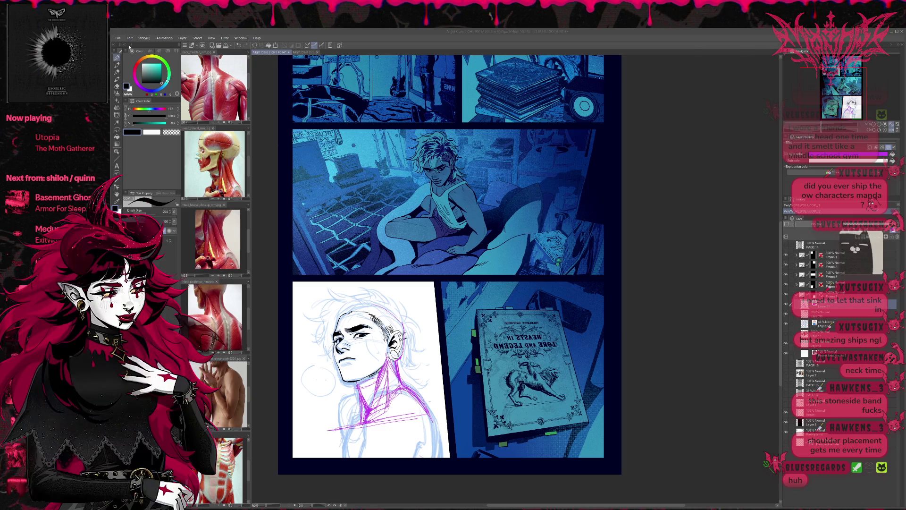
pyautogui.hotkey('ctrl', 'n')
pyautogui.press('Return')
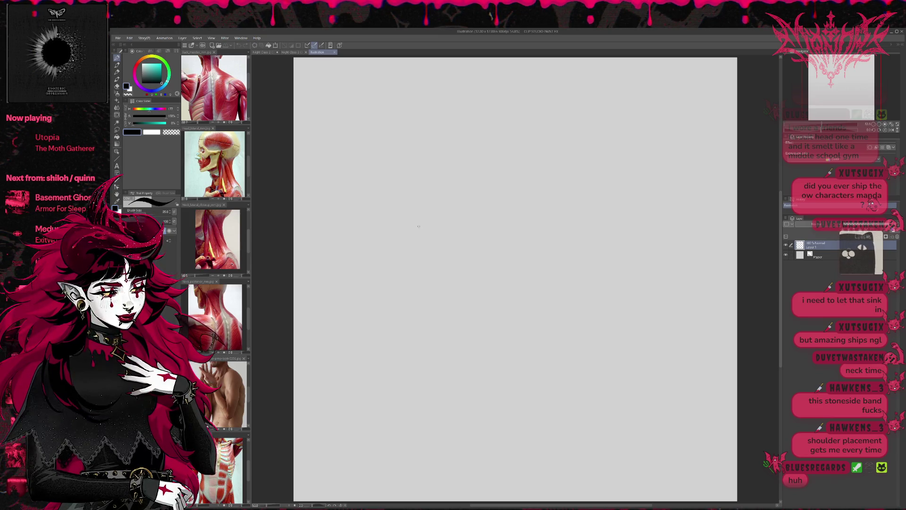
# Hand-letter the title 'LEARNING TO DRAW WITH ADHD' across the top.
pyautogui.moveTo(381, 217); pyautogui.dragTo(388, 229)
pyautogui.moveTo(389, 218)
pyautogui.mouseDown()
pyautogui.moveTo(397, 229)
pyautogui.moveTo(396, 216)
pyautogui.mouseUp()
pyautogui.moveTo(389, 223); pyautogui.dragTo(408, 229)
pyautogui.moveTo(401, 224); pyautogui.dragTo(409, 216)
pyautogui.moveTo(410, 216)
pyautogui.mouseDown()
pyautogui.moveTo(419, 230)
pyautogui.moveTo(427, 216)
pyautogui.moveTo(447, 224)
pyautogui.mouseUp()
pyautogui.moveTo(457, 216)
pyautogui.mouseDown()
pyautogui.moveTo(467, 215)
pyautogui.moveTo(463, 228)
pyautogui.mouseUp()
pyautogui.moveTo(471, 216); pyautogui.dragTo(497, 223)
pyautogui.moveTo(500, 226)
pyautogui.mouseDown()
pyautogui.moveTo(501, 213)
pyautogui.moveTo(507, 225)
pyautogui.mouseUp()
pyautogui.moveTo(508, 225)
pyautogui.mouseDown()
pyautogui.moveTo(555, 209)
pyautogui.moveTo(557, 221)
pyautogui.mouseUp()
pyautogui.moveTo(559, 210); pyautogui.dragTo(562, 221)
pyautogui.moveTo(566, 210)
pyautogui.mouseDown()
pyautogui.moveTo(569, 220)
pyautogui.moveTo(591, 220)
pyautogui.mouseUp()
pyautogui.moveTo(594, 210); pyautogui.dragTo(609, 221)
pyautogui.moveTo(608, 207); pyautogui.dragTo(610, 223)
# Hand-letter the labels 'UNMEDICATED' on the left and 'MEDICATED' on the right.
pyautogui.moveTo(383, 252); pyautogui.dragTo(417, 263)
pyautogui.moveTo(425, 251)
pyautogui.mouseDown()
pyautogui.moveTo(428, 263)
pyautogui.moveTo(440, 251)
pyautogui.mouseUp()
pyautogui.moveTo(440, 252); pyautogui.dragTo(463, 263)
pyautogui.moveTo(536, 263); pyautogui.dragTo(558, 257)
pyautogui.moveTo(556, 250)
pyautogui.mouseDown()
pyautogui.moveTo(556, 261)
pyautogui.moveTo(574, 260)
pyautogui.mouseUp()
pyautogui.moveTo(585, 250)
pyautogui.mouseDown()
pyautogui.moveTo(584, 260)
pyautogui.moveTo(596, 260)
pyautogui.mouseUp()
pyautogui.moveTo(592, 249); pyautogui.dragTo(601, 248)
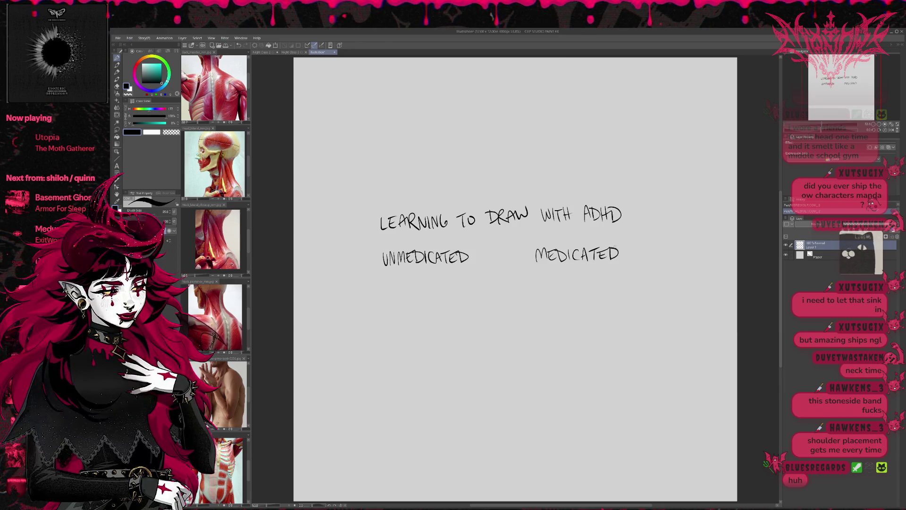
# Sketch a simple horse with head, back, leg and tail under UNMEDICATED.
pyautogui.moveTo(390, 296)
pyautogui.mouseDown()
pyautogui.moveTo(388, 311)
pyautogui.moveTo(405, 294)
pyautogui.moveTo(386, 372)
pyautogui.moveTo(416, 359)
pyautogui.moveTo(446, 362)
pyautogui.mouseUp()
pyautogui.moveTo(414, 311)
pyautogui.mouseDown()
pyautogui.moveTo(460, 325)
pyautogui.moveTo(465, 354)
pyautogui.mouseUp()
pyautogui.moveTo(451, 304); pyautogui.dragTo(470, 319)
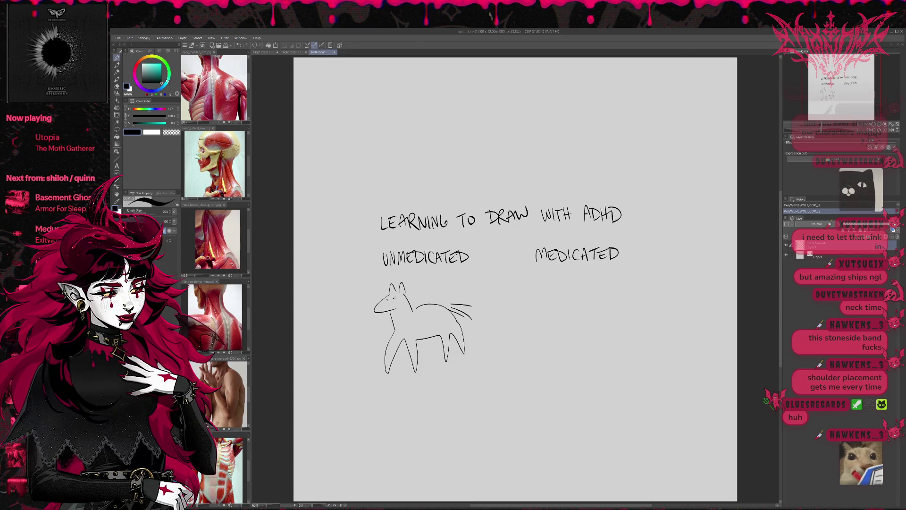
# Sketch a construction-based horse with head and body circles, ears, back and legs under MEDICATED.
pyautogui.moveTo(561, 279)
pyautogui.mouseDown()
pyautogui.moveTo(547, 302)
pyautogui.moveTo(572, 298)
pyautogui.moveTo(552, 321)
pyautogui.mouseUp()
pyautogui.moveTo(540, 288)
pyautogui.mouseDown()
pyautogui.moveTo(564, 281)
pyautogui.moveTo(602, 307)
pyautogui.moveTo(590, 307)
pyautogui.mouseUp()
pyautogui.moveTo(649, 320); pyautogui.dragTo(595, 363)
pyautogui.moveTo(606, 302)
pyautogui.mouseDown()
pyautogui.moveTo(632, 295)
pyautogui.moveTo(637, 302)
pyautogui.moveTo(607, 356)
pyautogui.moveTo(630, 368)
pyautogui.moveTo(632, 384)
pyautogui.mouseUp()
pyautogui.moveTo(584, 361); pyautogui.dragTo(563, 431)
pyautogui.moveTo(650, 320); pyautogui.dragTo(675, 350)
pyautogui.moveTo(682, 344); pyautogui.dragTo(677, 385)
pyautogui.moveTo(652, 290); pyautogui.dragTo(697, 305)
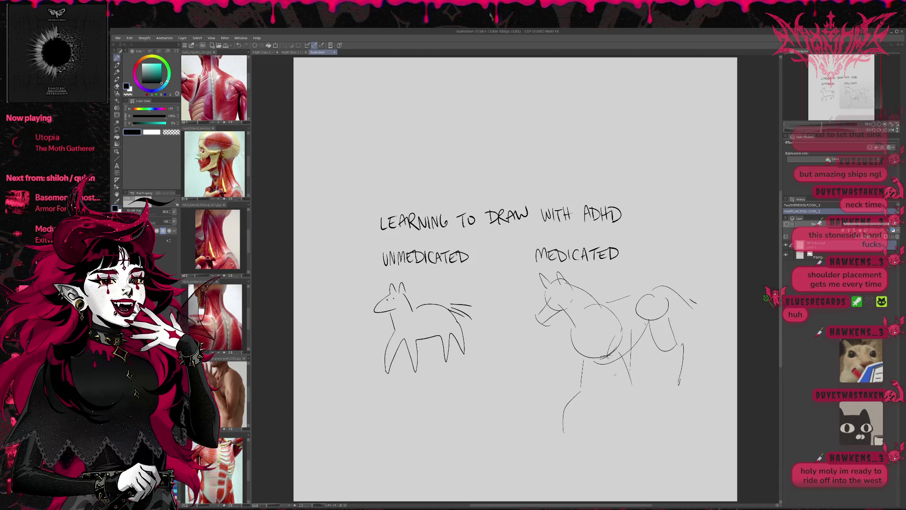
pyautogui.moveTo(623, 390); pyautogui.dragTo(627, 397)
pyautogui.moveTo(631, 378); pyautogui.dragTo(638, 412)
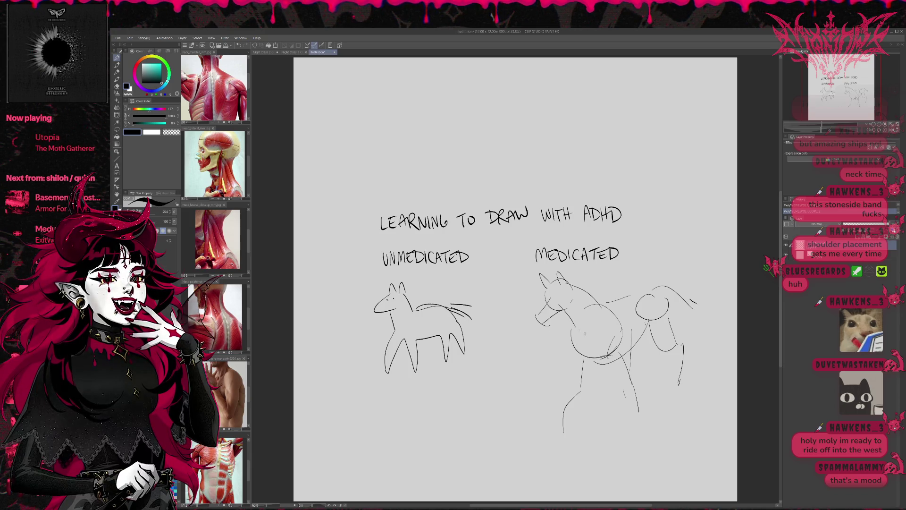
pyautogui.moveTo(583, 362)
pyautogui.mouseDown()
pyautogui.moveTo(583, 381)
pyautogui.moveTo(566, 400)
pyautogui.mouseUp()
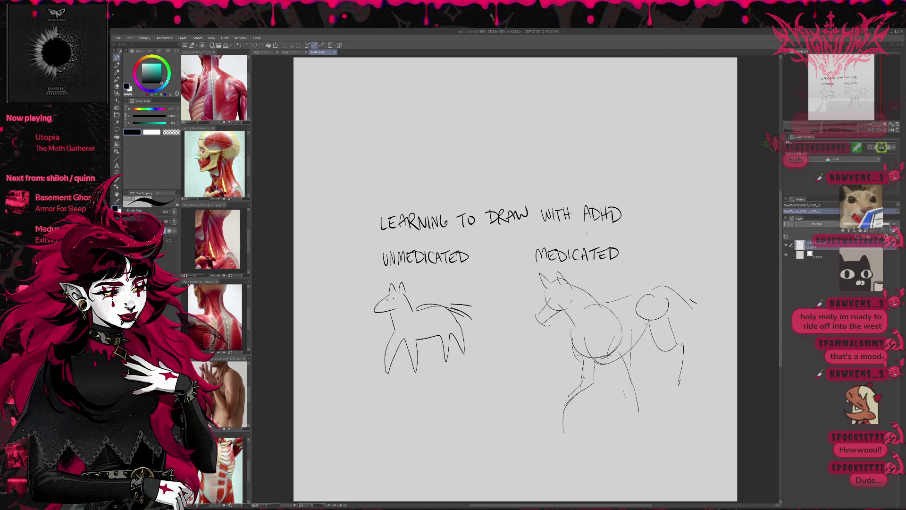
# Hide the horse doodle on Layer 1 and switch to the coloured comic page.
pyautogui.click(786, 245)
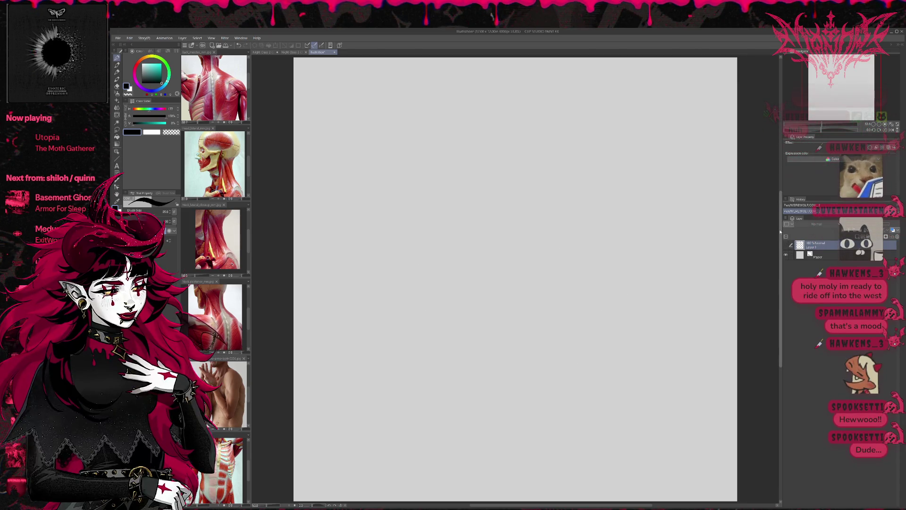
pyautogui.click(295, 53)
pyautogui.click(267, 52)
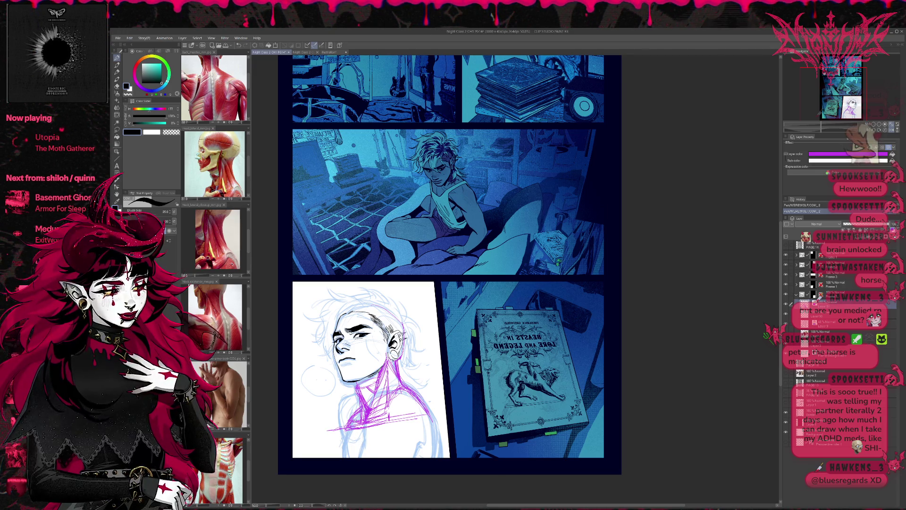
# Add two faint strokes to the neck sketch and fade the purple construction lines.
pyautogui.moveTo(352, 427); pyautogui.dragTo(345, 457)
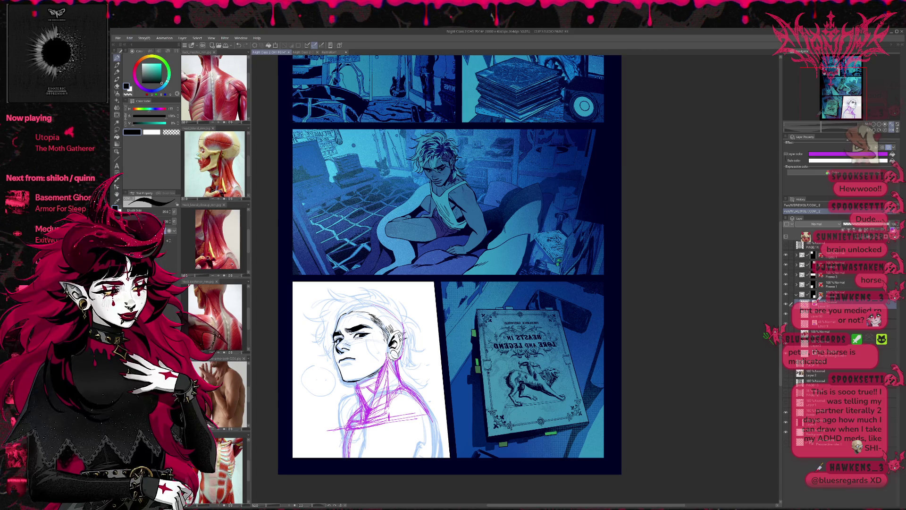
pyautogui.moveTo(351, 431); pyautogui.dragTo(346, 458)
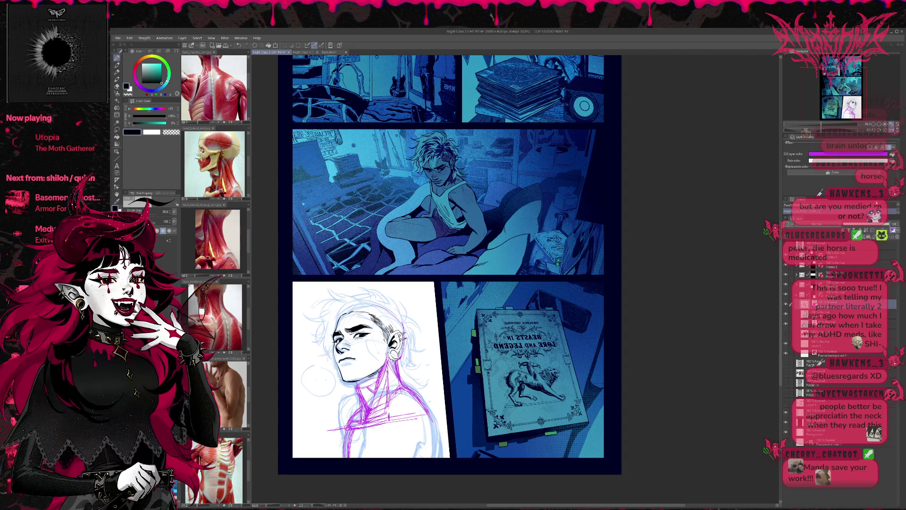
pyautogui.click(871, 223)
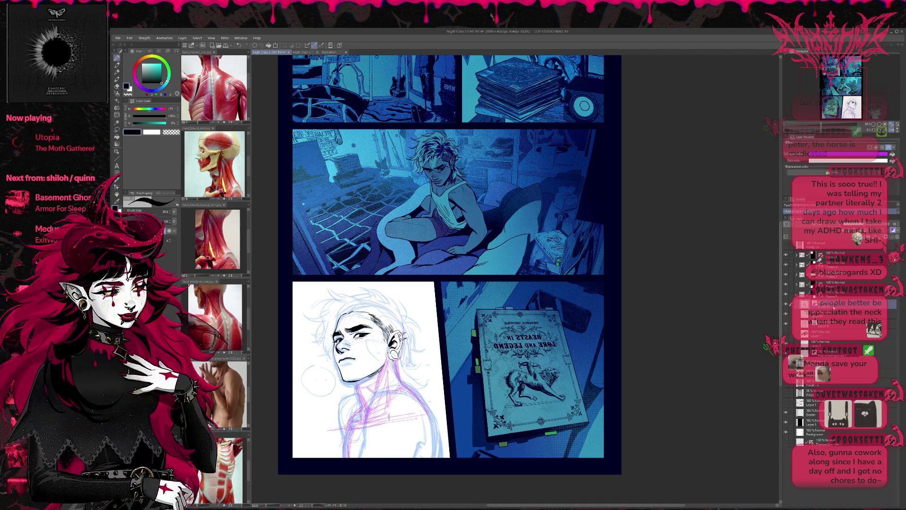
# On a new layer, ink dark neck and shoulder lines, then erase part of them.
pyautogui.hotkey('ctrl', 'shift', 'n')
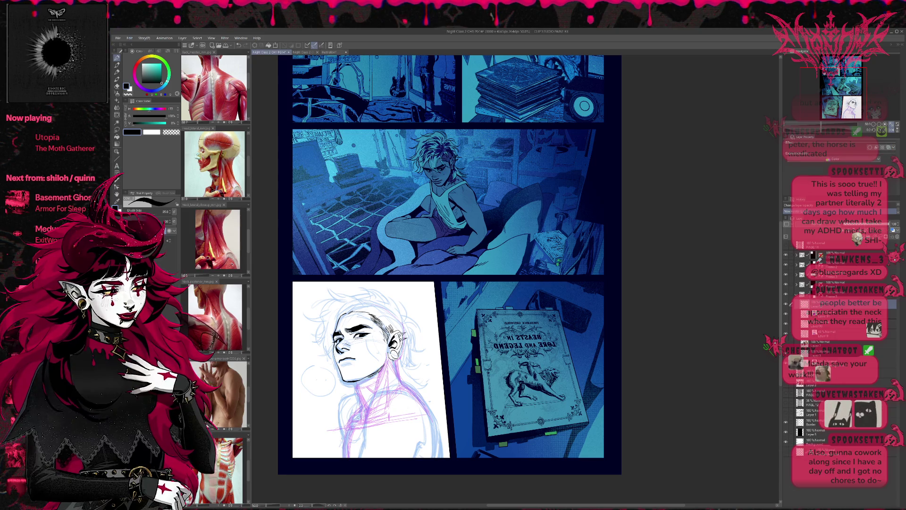
pyautogui.moveTo(357, 414)
pyautogui.mouseDown()
pyautogui.moveTo(415, 391)
pyautogui.moveTo(344, 423)
pyautogui.mouseUp()
pyautogui.moveTo(350, 420)
pyautogui.mouseDown()
pyautogui.moveTo(341, 435)
pyautogui.moveTo(416, 395)
pyautogui.mouseUp()
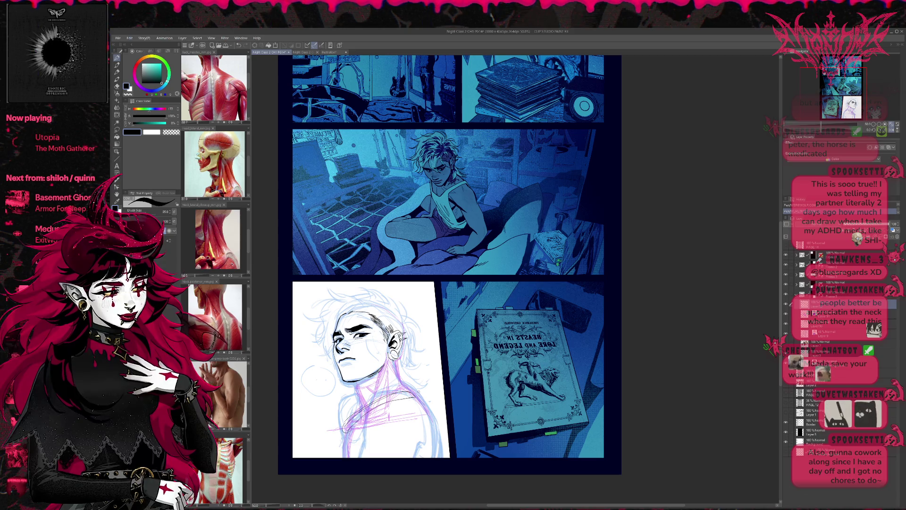
pyautogui.press('e')
pyautogui.moveTo(351, 424); pyautogui.dragTo(406, 395)
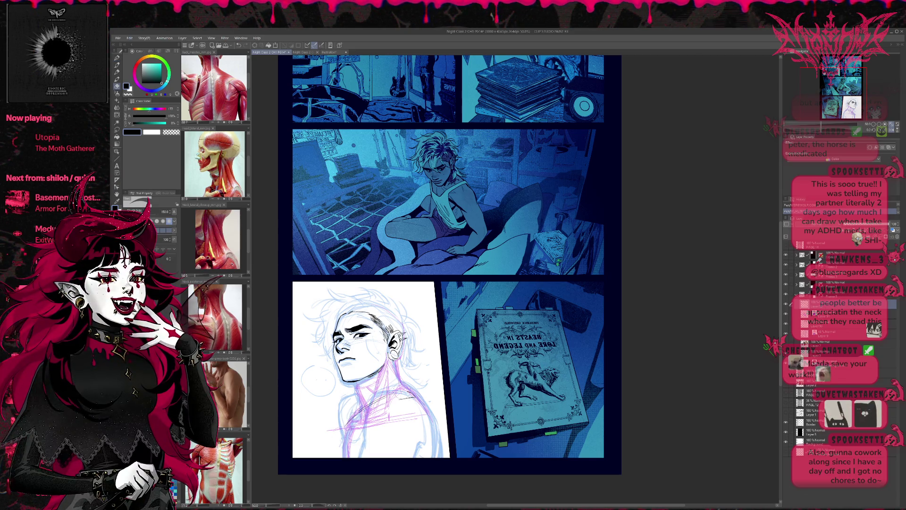
# Add a green-tinted layer and draw construction ellipses around the base of the neck.
pyautogui.press('p')
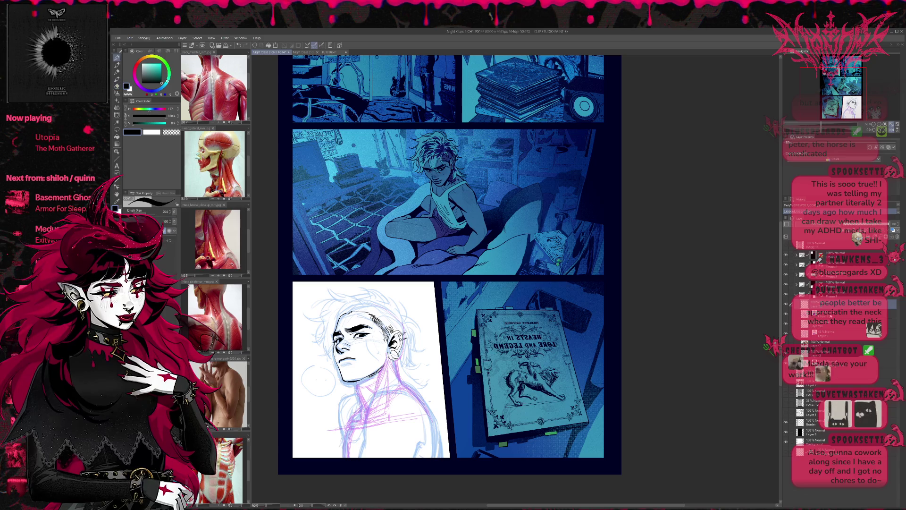
pyautogui.click(835, 313)
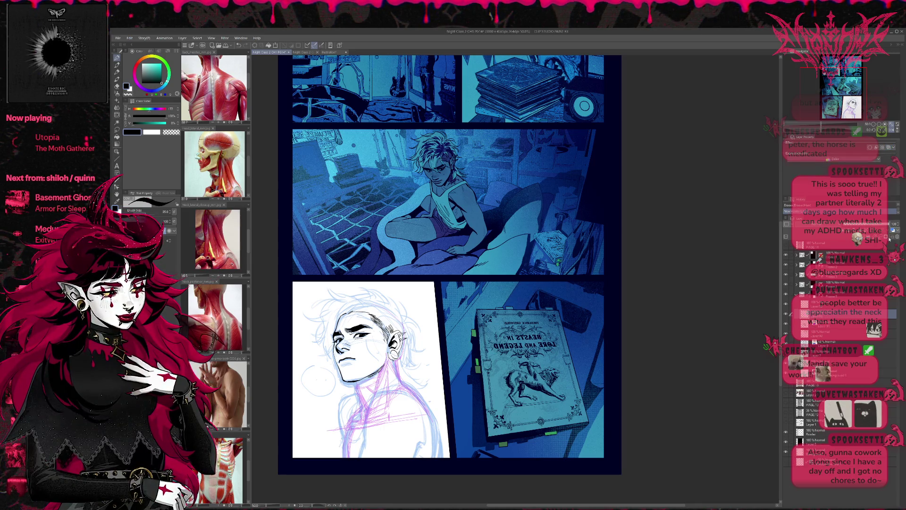
pyautogui.click(892, 230)
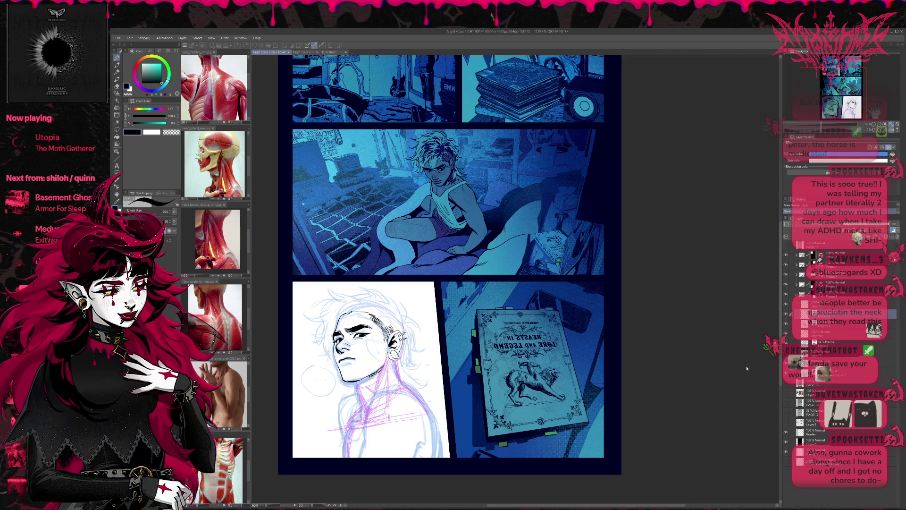
pyautogui.click(892, 230)
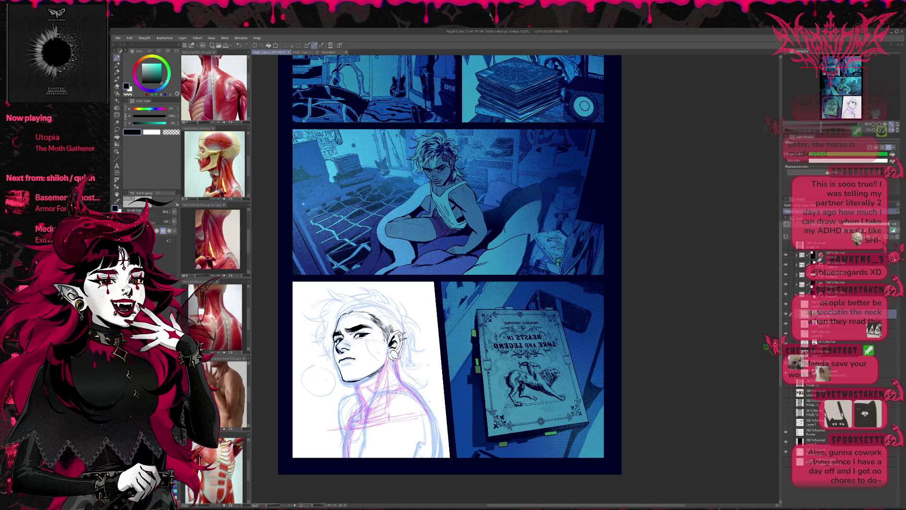
pyautogui.moveTo(344, 425)
pyautogui.mouseDown()
pyautogui.moveTo(420, 399)
pyautogui.moveTo(373, 396)
pyautogui.mouseUp()
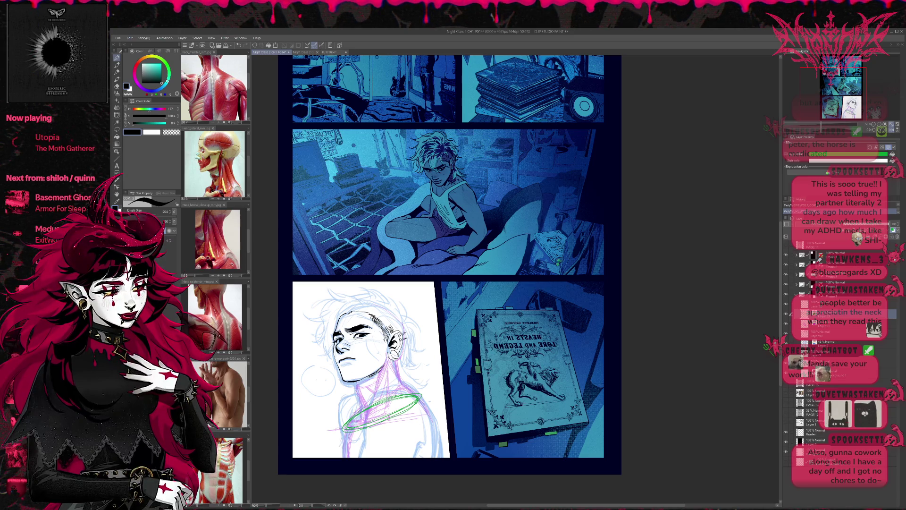
pyautogui.moveTo(372, 414); pyautogui.dragTo(344, 429)
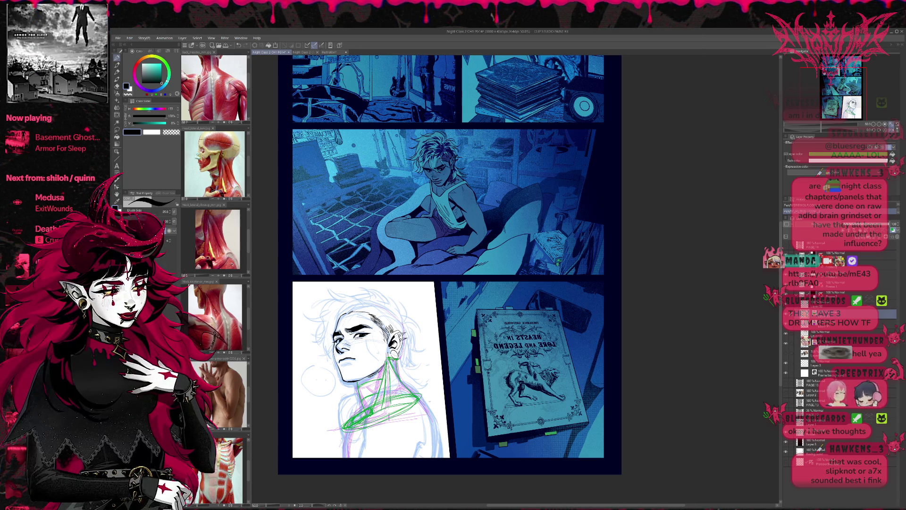
# Undo the last stroke, then sketch green lines across the neck base, shoulders and chest.
pyautogui.hotkey('ctrl', 'z')
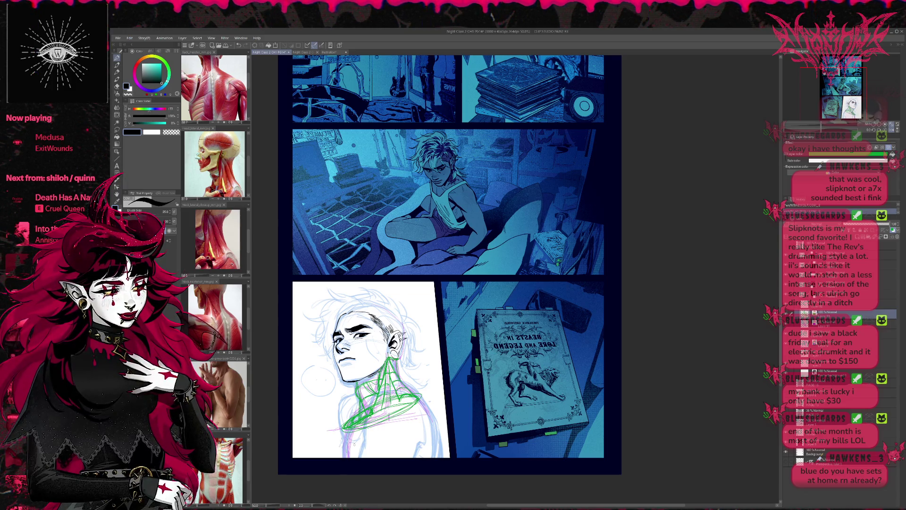
pyautogui.moveTo(352, 430)
pyautogui.mouseDown()
pyautogui.moveTo(351, 457)
pyautogui.moveTo(347, 442)
pyautogui.mouseUp()
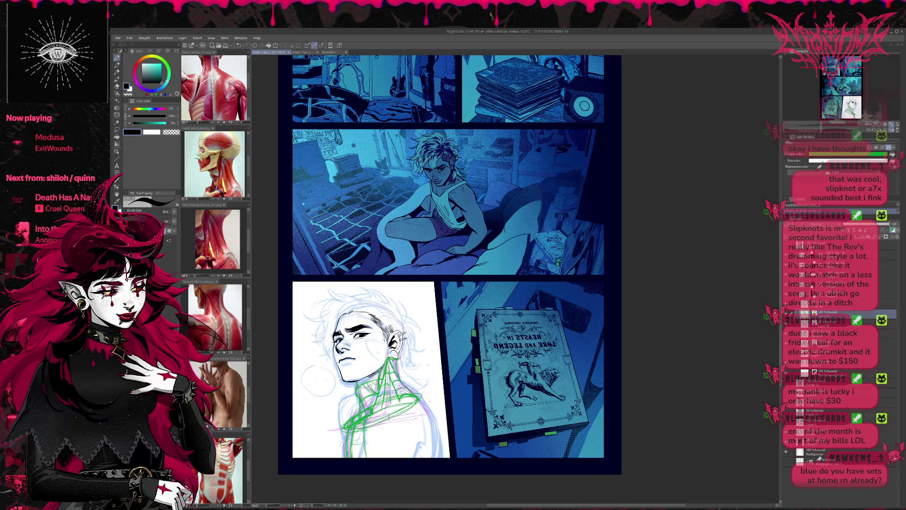
pyautogui.moveTo(385, 454)
pyautogui.mouseDown()
pyautogui.moveTo(413, 445)
pyautogui.moveTo(423, 425)
pyautogui.mouseUp()
pyautogui.moveTo(346, 450); pyautogui.dragTo(407, 432)
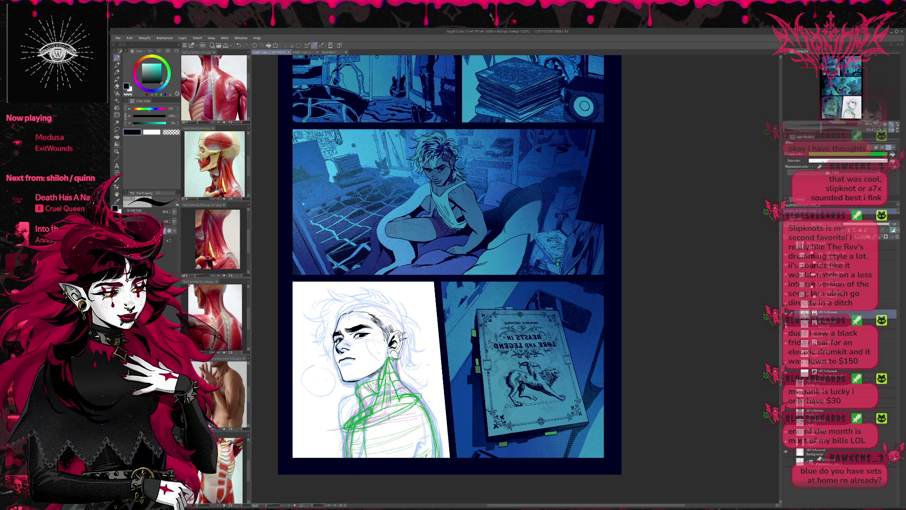
# Hide the pink and light-blue sketches, fade the green lines, and select the inking layer.
pyautogui.click(785, 324)
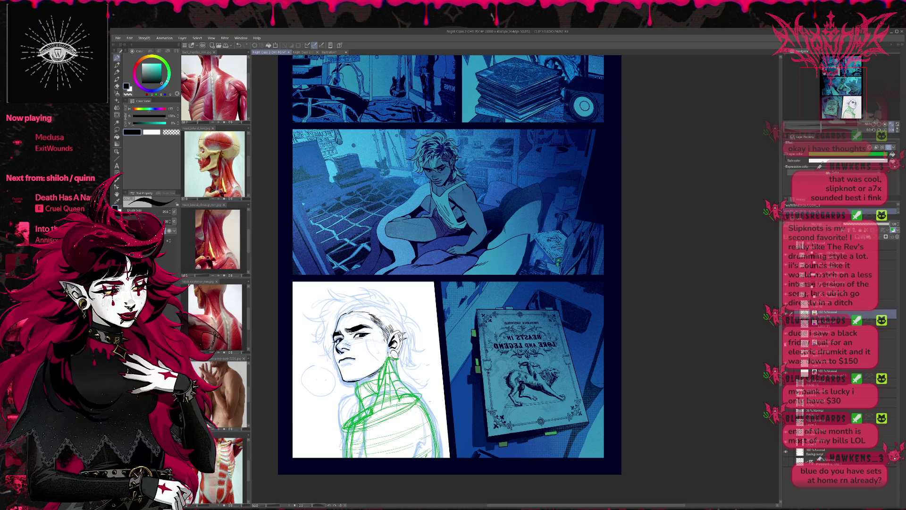
pyautogui.click(786, 344)
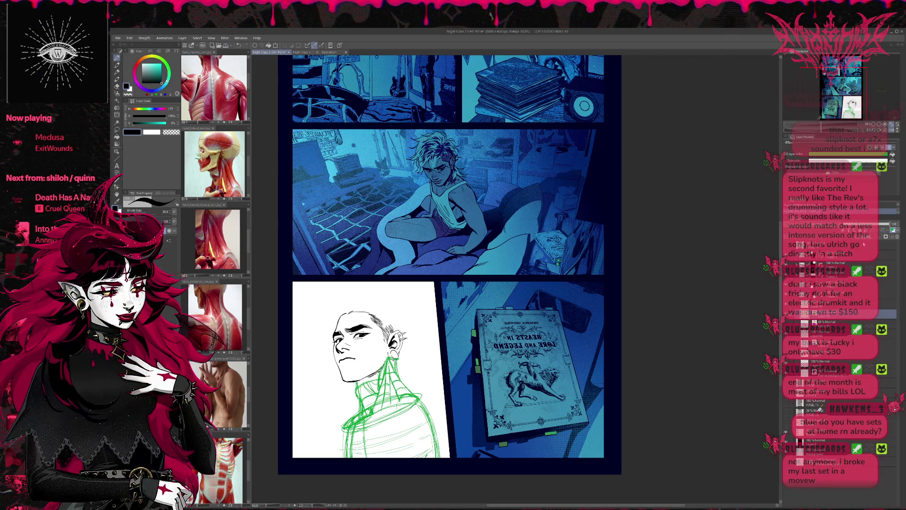
pyautogui.click(862, 224)
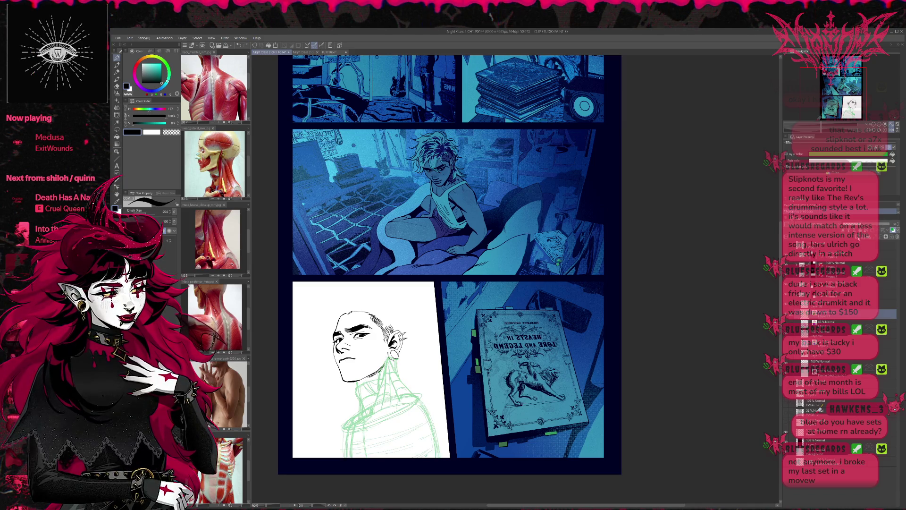
pyautogui.click(859, 239)
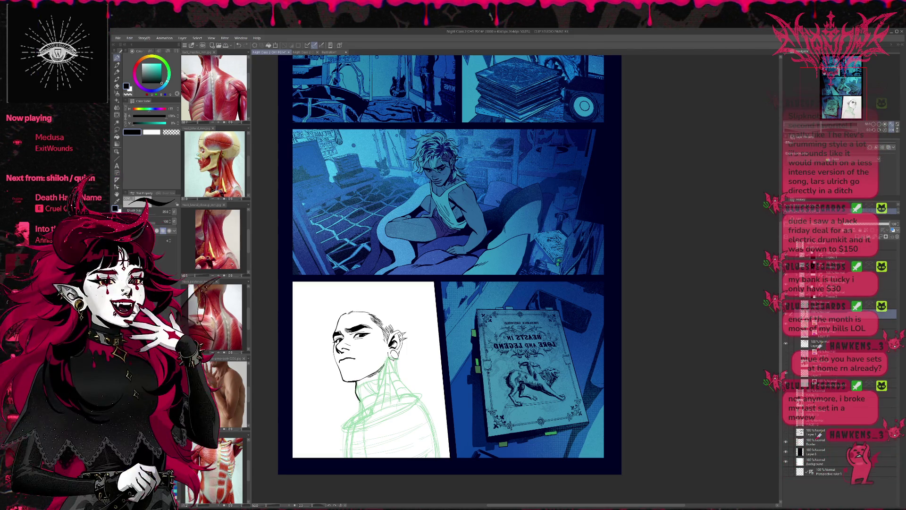
# Ink three black strokes along the neck and hide the green construction sketch.
pyautogui.moveTo(359, 397); pyautogui.dragTo(364, 412)
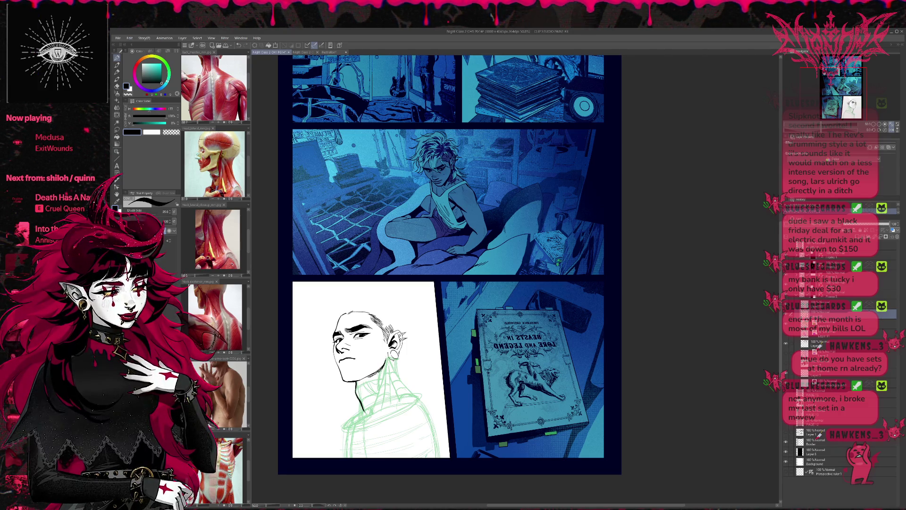
pyautogui.moveTo(379, 366); pyautogui.dragTo(384, 377)
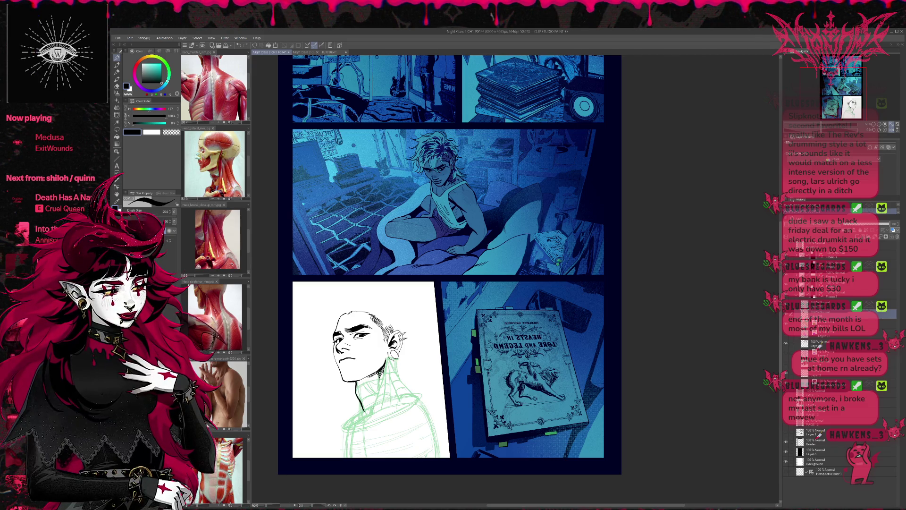
pyautogui.moveTo(379, 390); pyautogui.dragTo(372, 410)
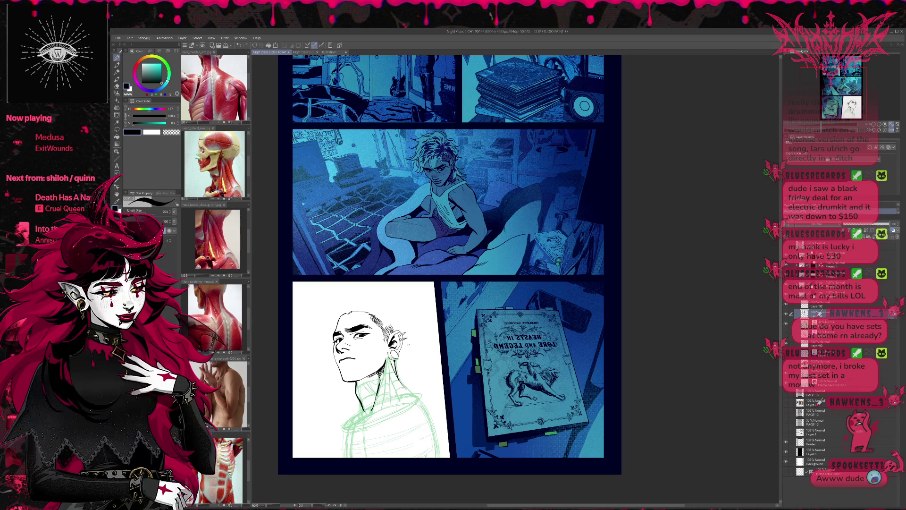
pyautogui.click(786, 324)
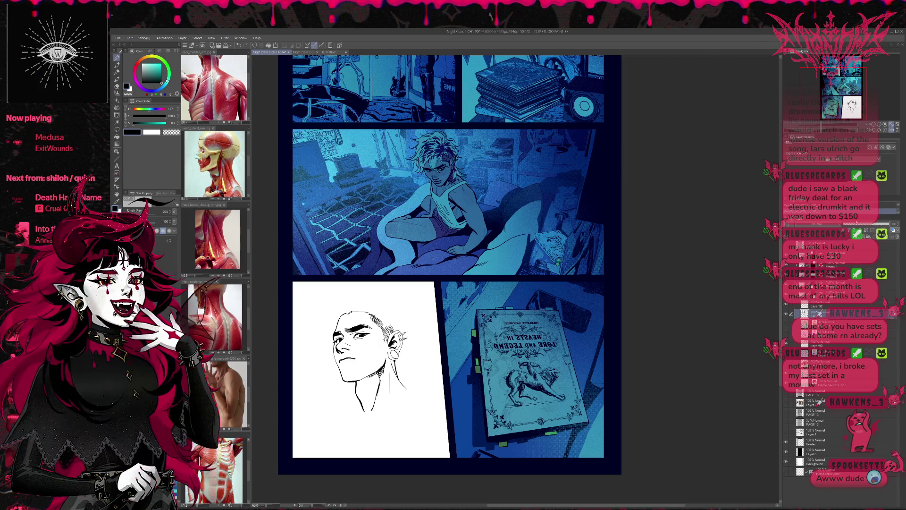
# Mirror the canvas to check the inks, then flip it back to normal.
pyautogui.click(892, 130)
pyautogui.click(876, 104)
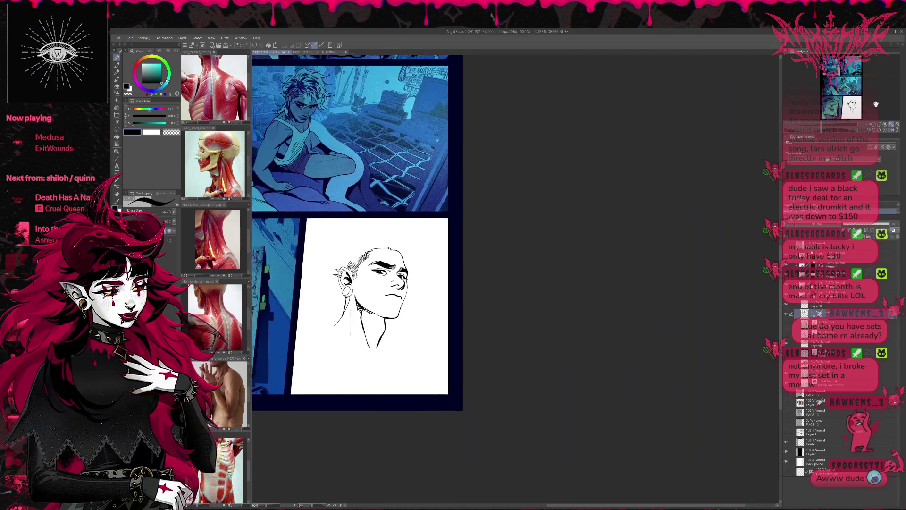
pyautogui.scroll(2, 876, 104)
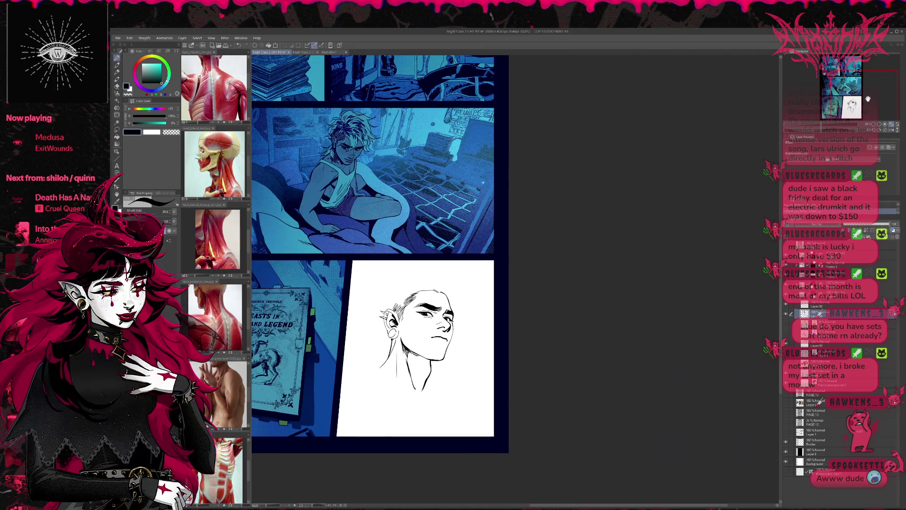
pyautogui.press('e')
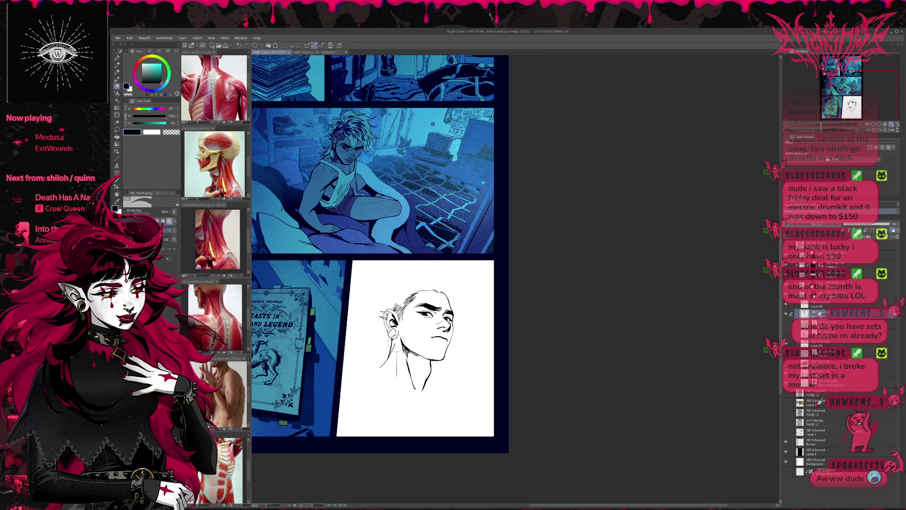
pyautogui.press('p')
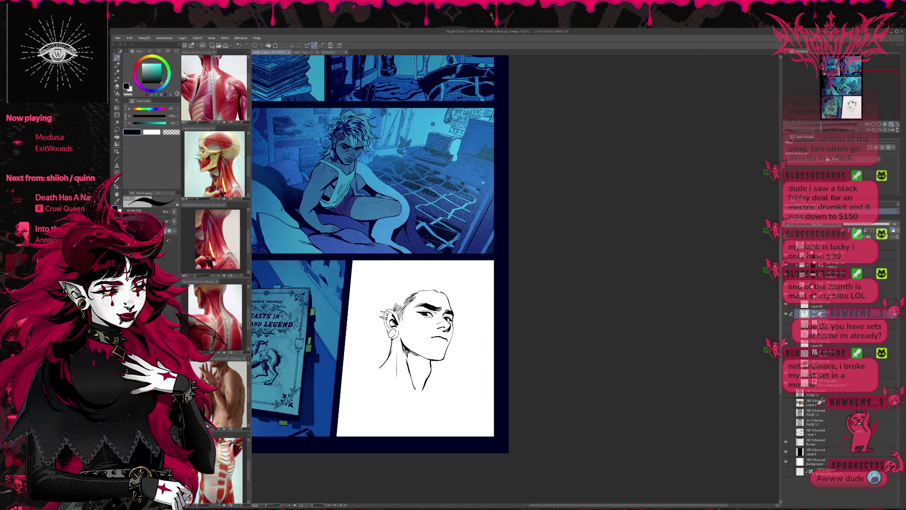
pyautogui.press('e')
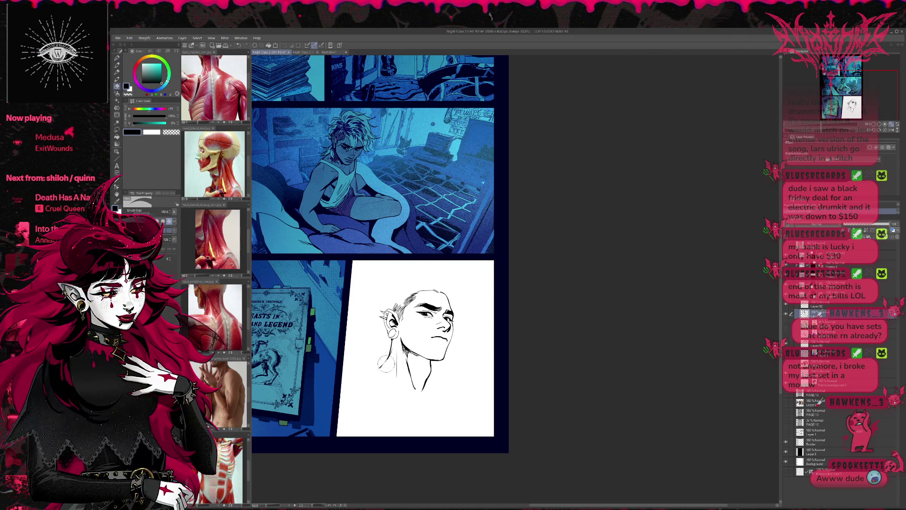
pyautogui.press('p')
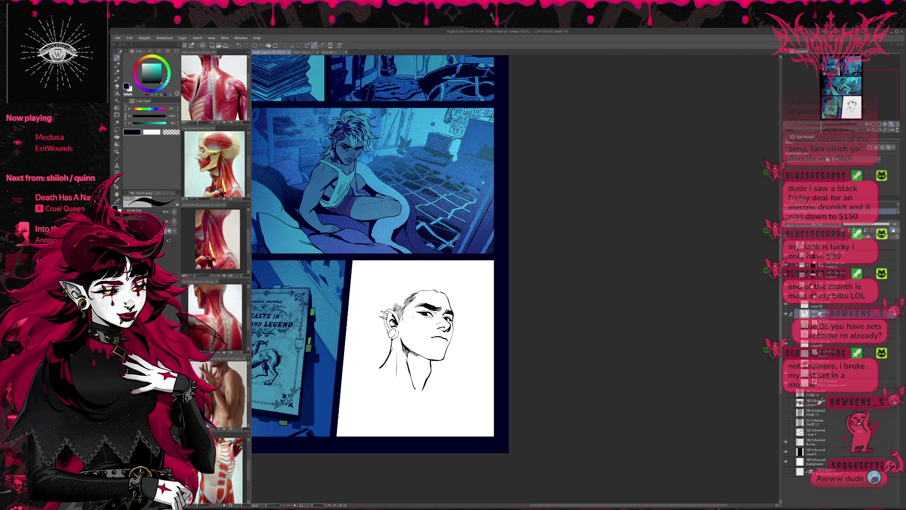
pyautogui.press('e')
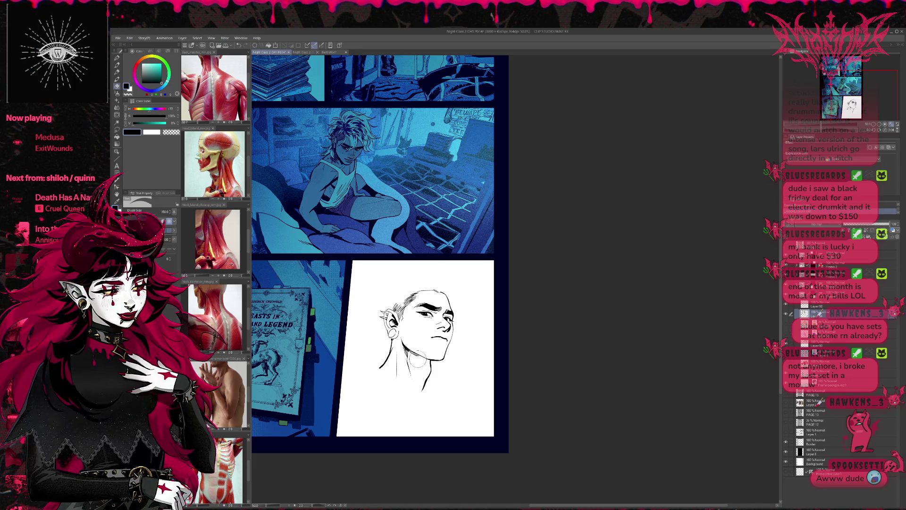
pyautogui.press('p')
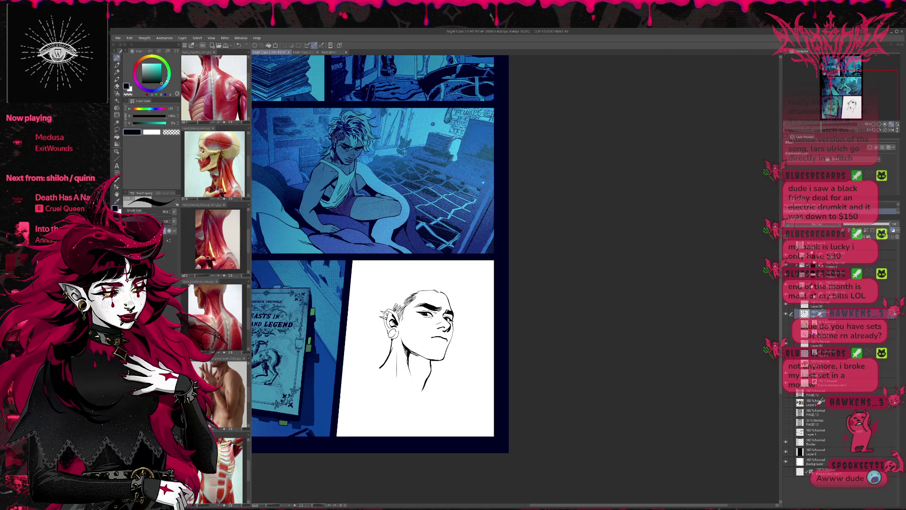
pyautogui.moveTo(415, 364); pyautogui.dragTo(409, 368)
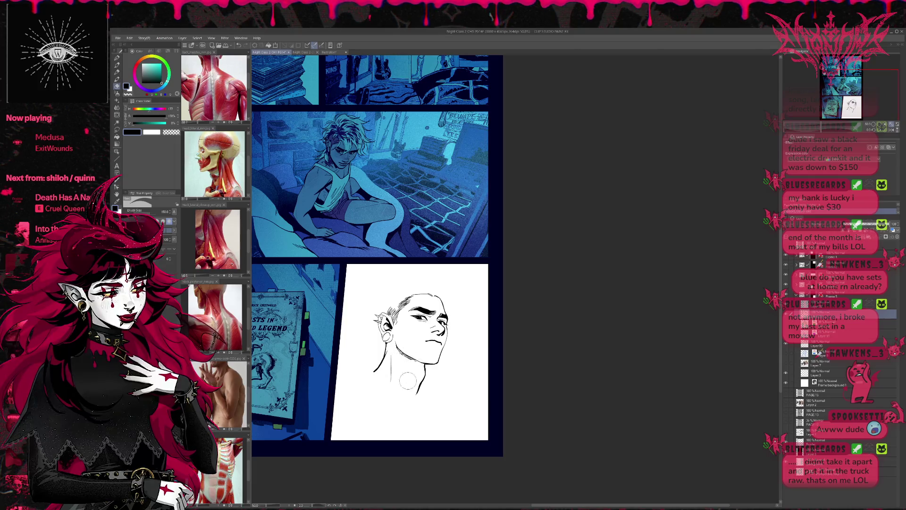
pyautogui.hotkey('ctrl', 'shift', 'h')
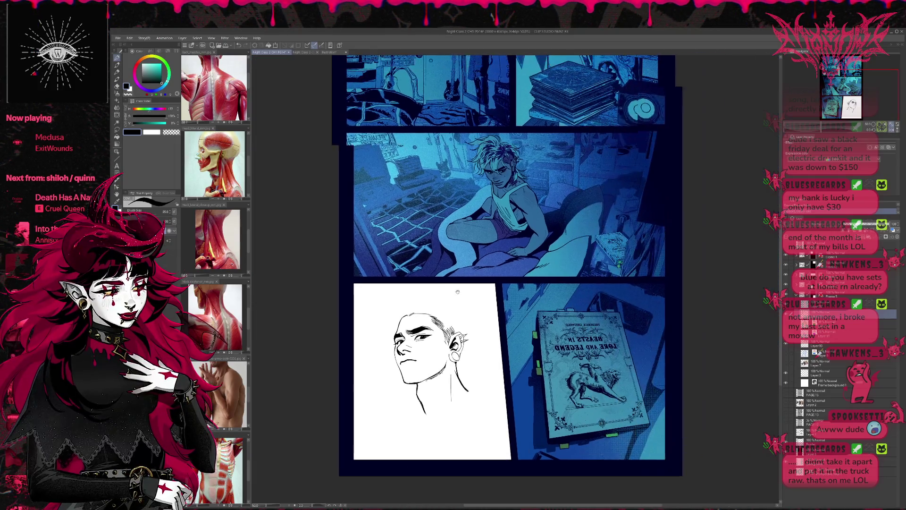
# Bring back the green neck and torso sketch and reselect the inking layer with the pen.
pyautogui.hotkey('ctrl', 'z')
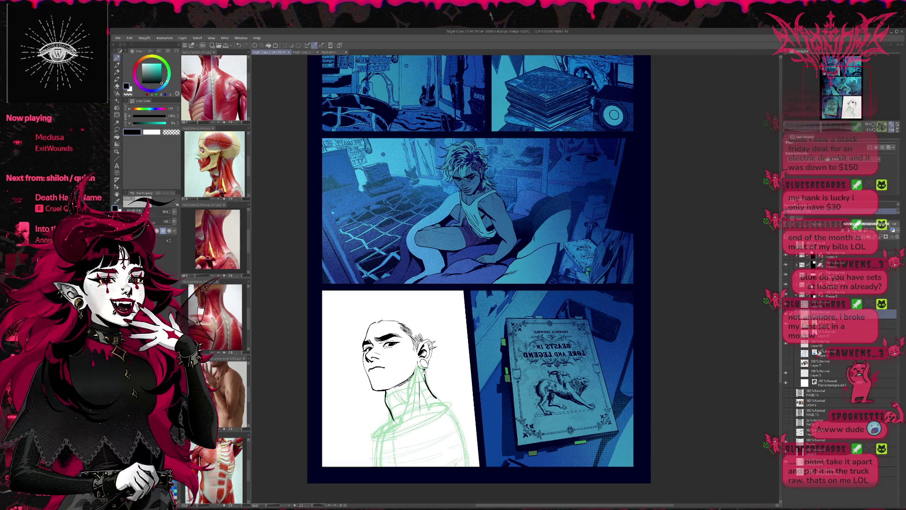
pyautogui.moveTo(477, 269); pyautogui.dragTo(472, 257)
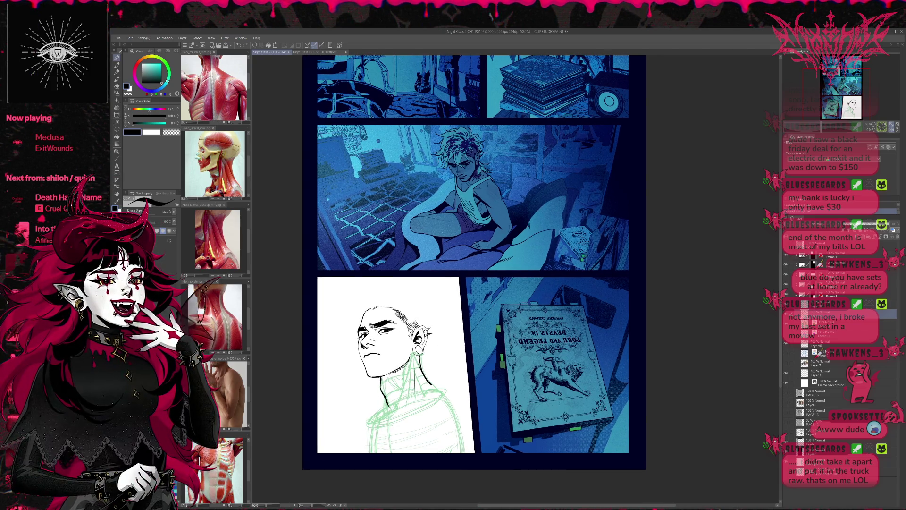
pyautogui.press('e')
pyautogui.click(845, 304)
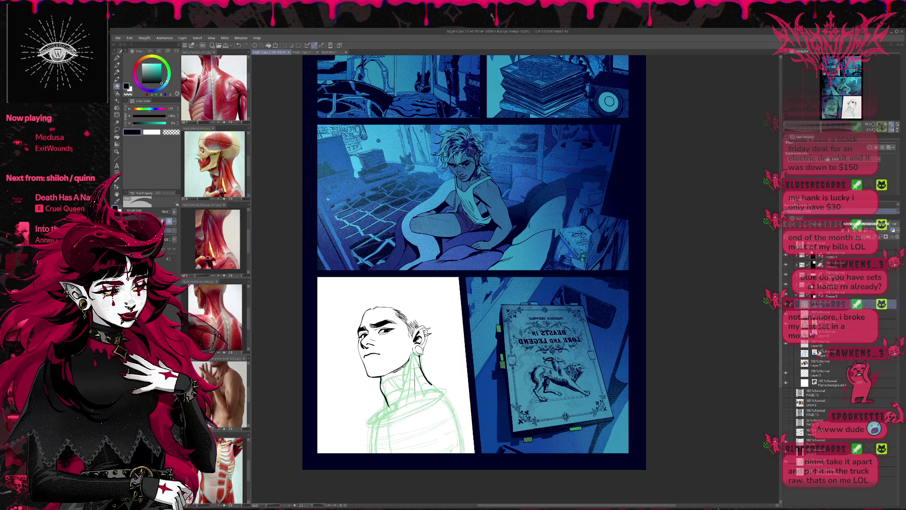
pyautogui.click(808, 345)
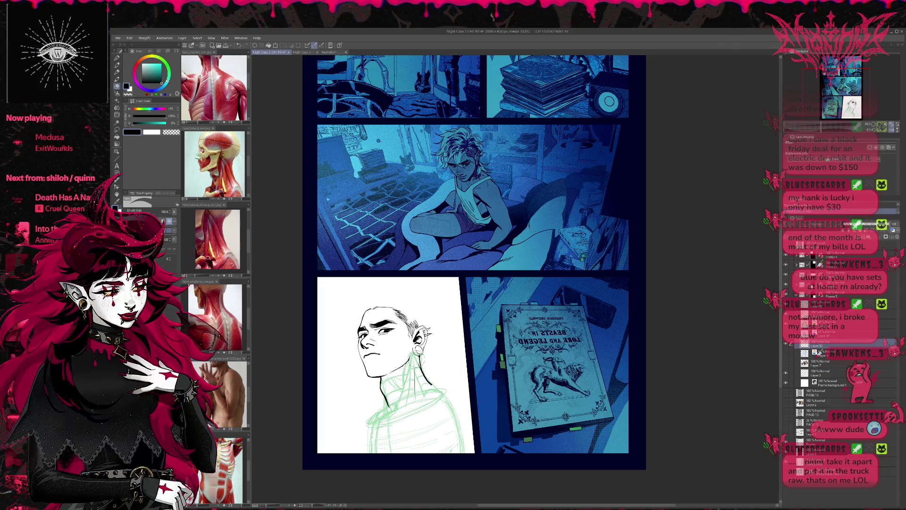
pyautogui.click(821, 303)
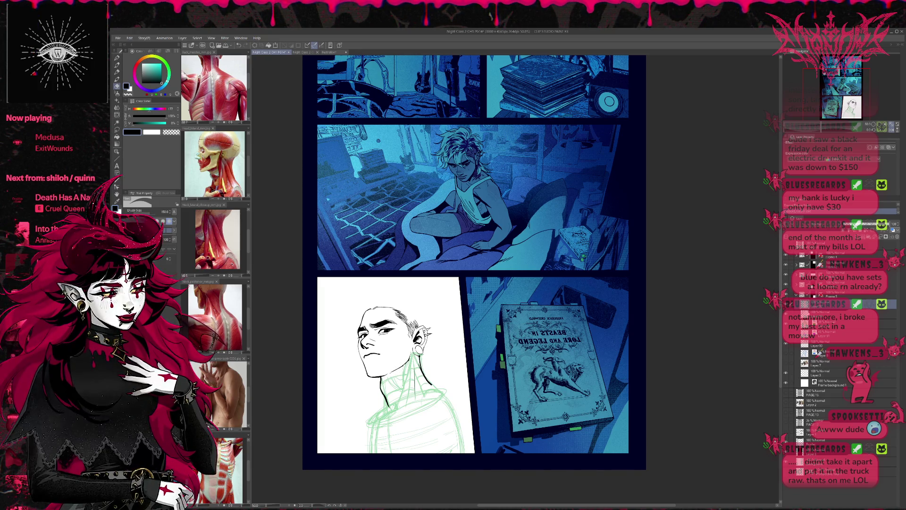
pyautogui.hotkey('alt', '[')
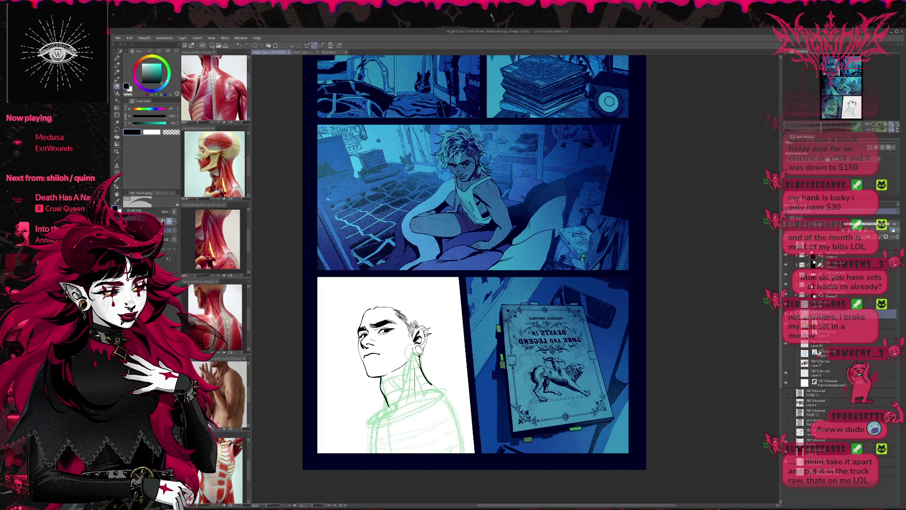
pyautogui.press('p')
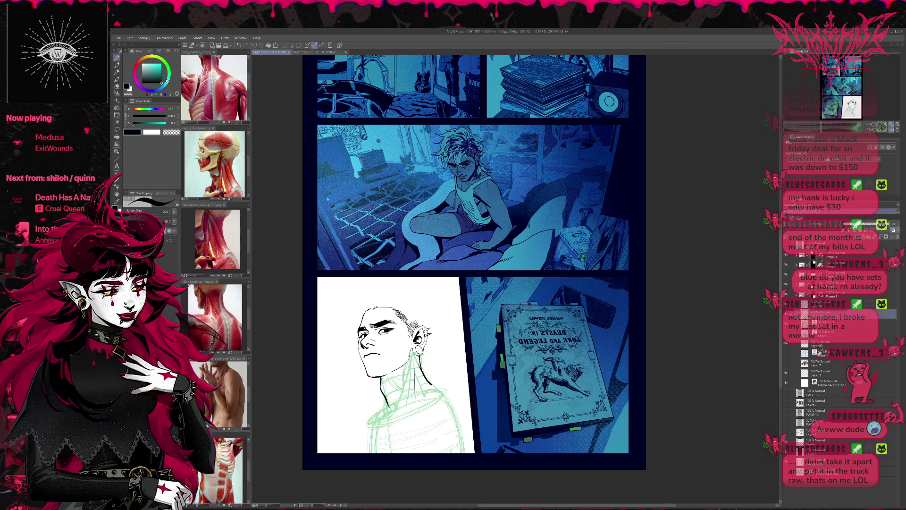
pyautogui.moveTo(451, 328)
pyautogui.mouseDown()
pyautogui.moveTo(425, 327)
pyautogui.moveTo(452, 320)
pyautogui.mouseUp()
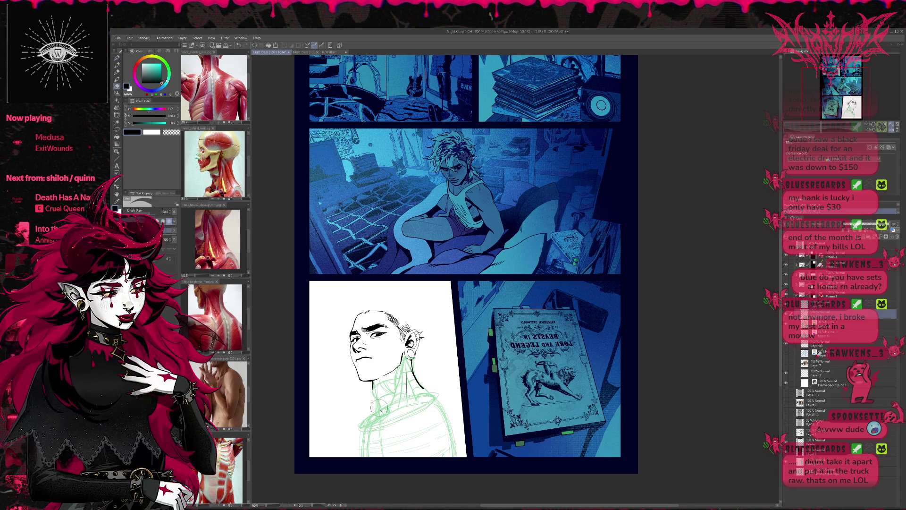
# Extend and cleanly redraw the right-side neck ink line, then bring up the shoulder rotation reference.
pyautogui.press('e')
pyautogui.press('p')
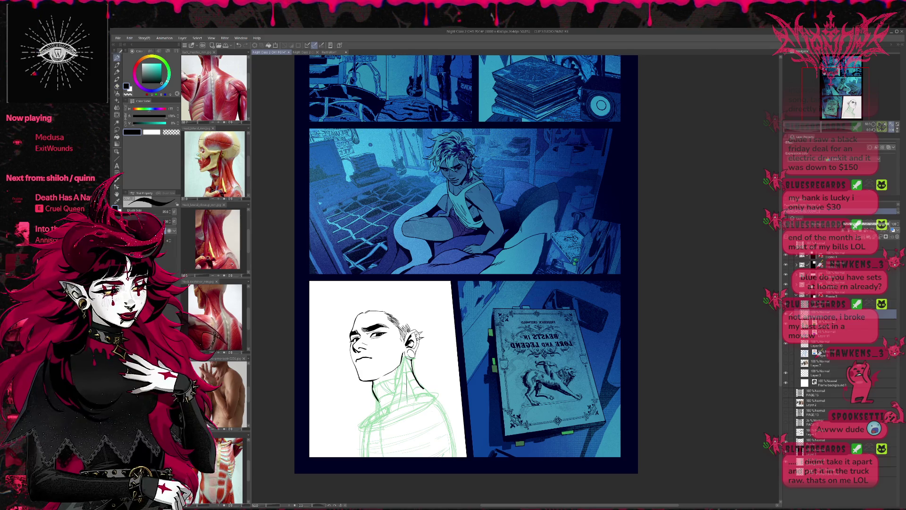
pyautogui.moveTo(376, 397)
pyautogui.mouseDown()
pyautogui.moveTo(381, 408)
pyautogui.moveTo(387, 392)
pyautogui.mouseUp()
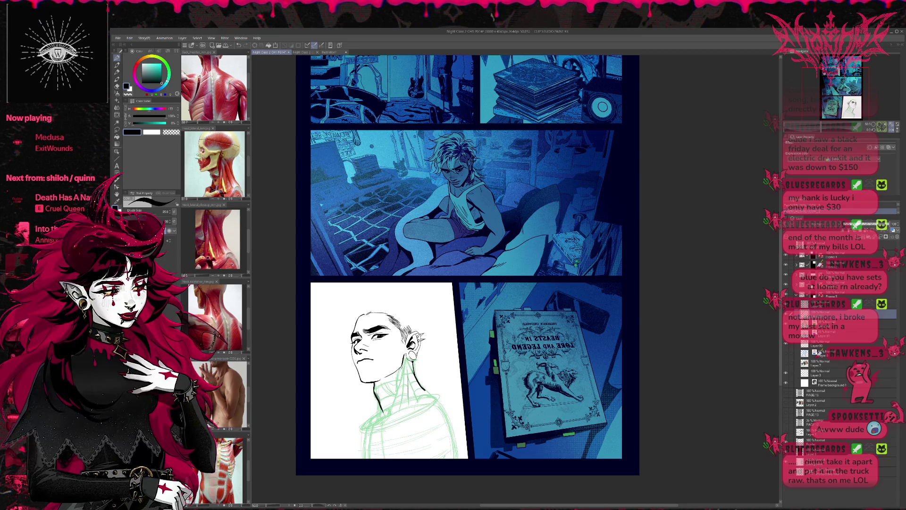
pyautogui.moveTo(396, 385); pyautogui.dragTo(387, 415)
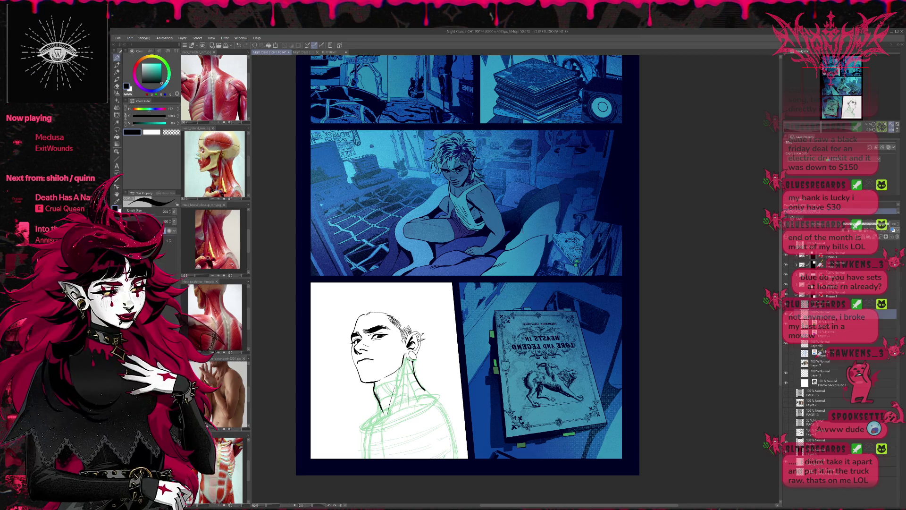
pyautogui.hotkey('ctrl', 'z')
pyautogui.moveTo(399, 379); pyautogui.dragTo(387, 412)
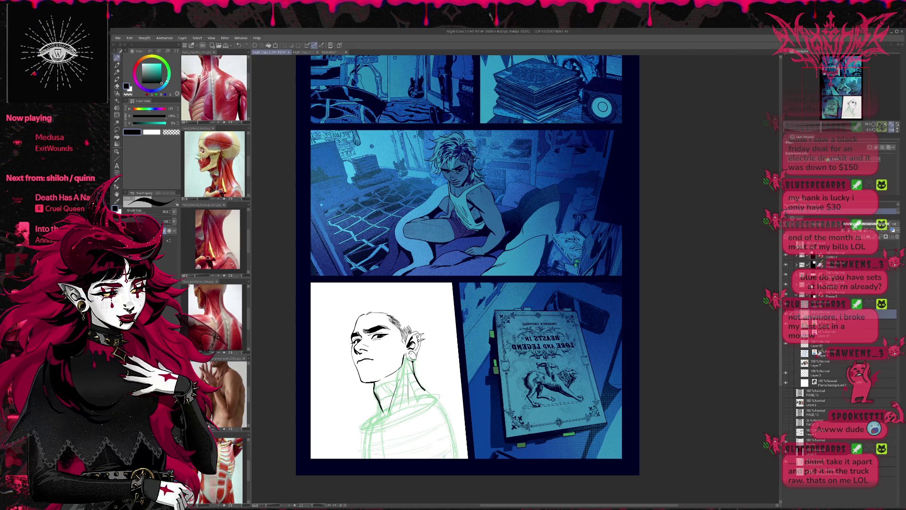
pyautogui.press('e')
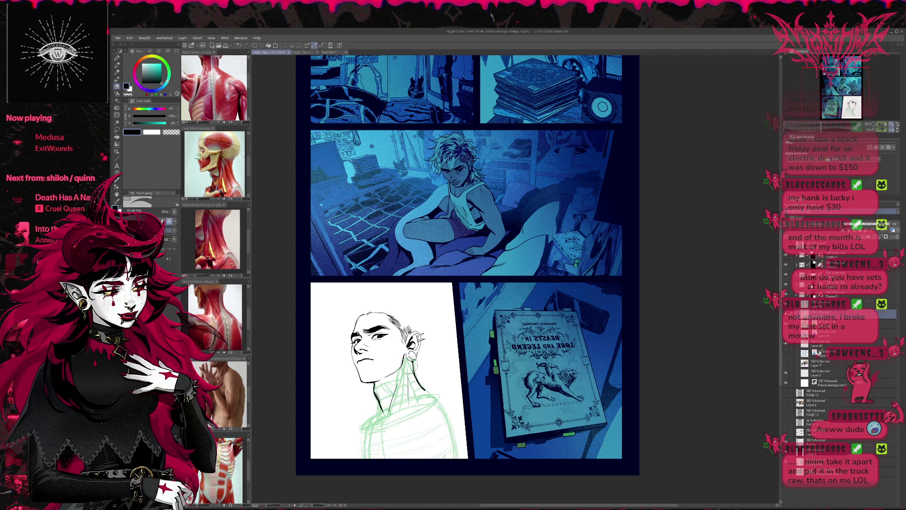
pyautogui.click(232, 391)
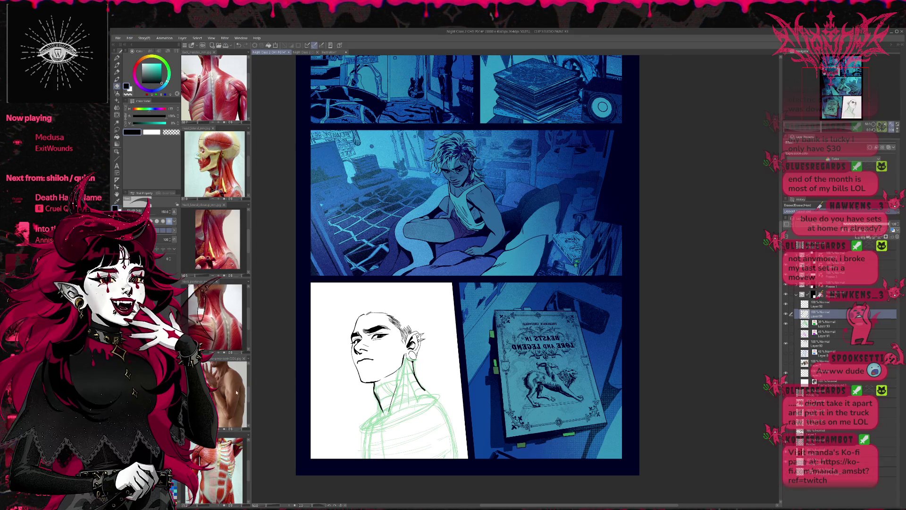
# Return to the Night Class page and ink a short pen stroke down the neck.
pyautogui.scroll(1, 234, 395)
pyautogui.scroll(1, 231, 404)
pyautogui.scroll(1, 229, 391)
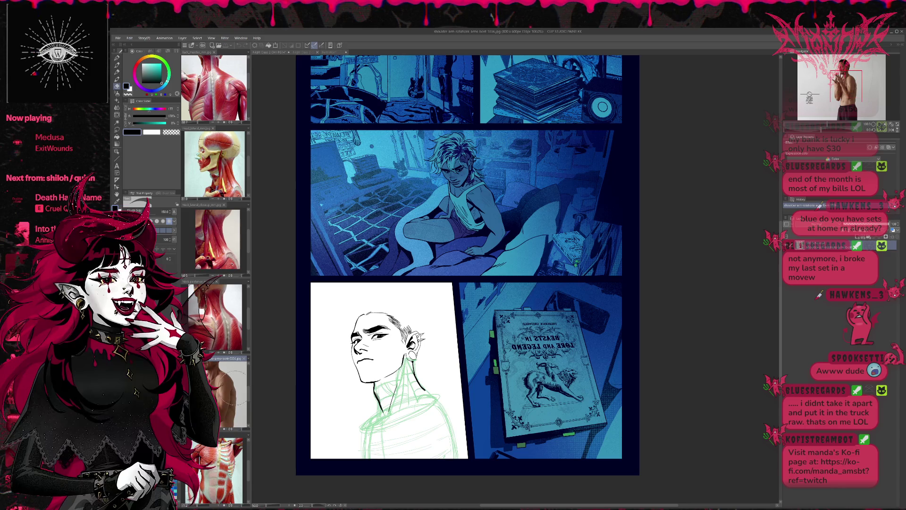
pyautogui.click(443, 358)
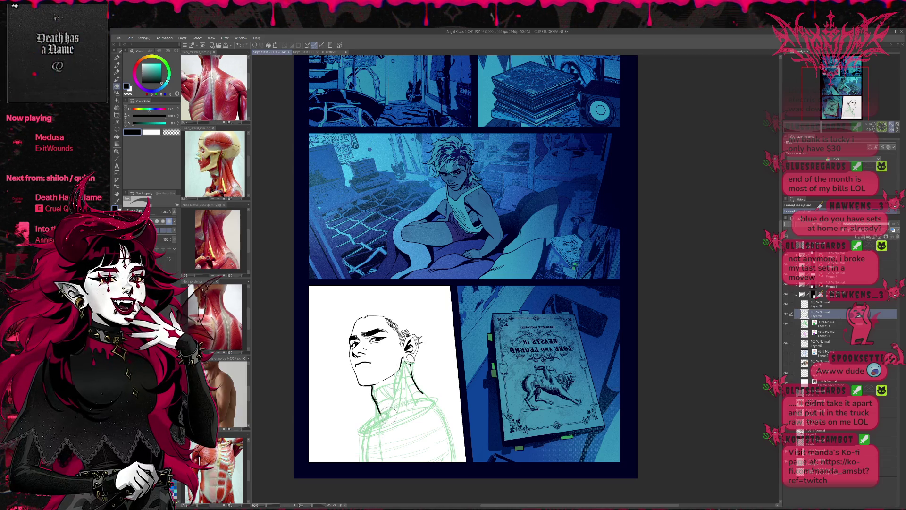
pyautogui.press('p')
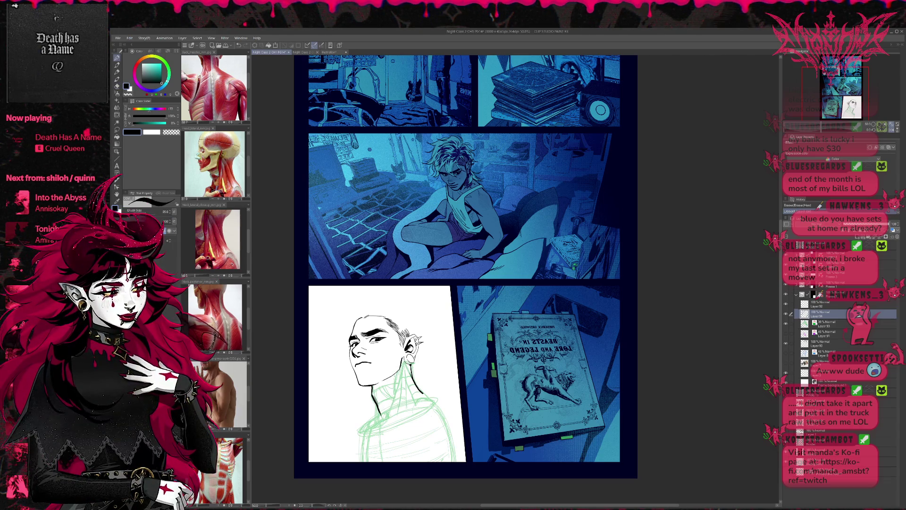
pyautogui.moveTo(395, 388); pyautogui.dragTo(386, 418)
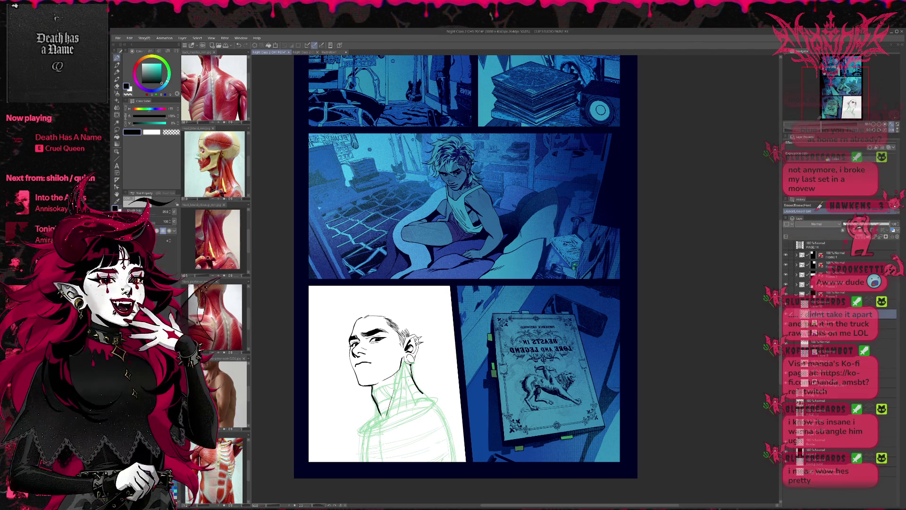
# Erase small marks on the neck line and redraw it darker with short pen strokes.
pyautogui.press('e')
pyautogui.moveTo(411, 378); pyautogui.dragTo(401, 407)
pyautogui.press('p')
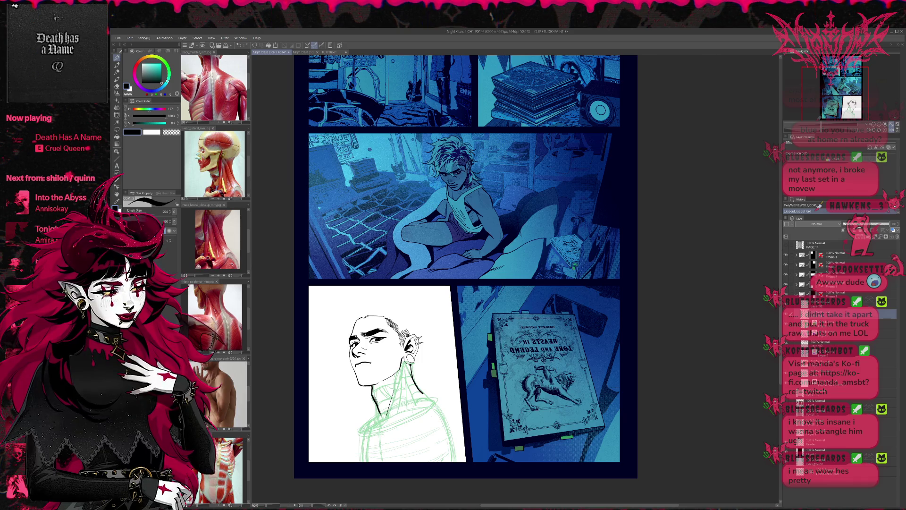
pyautogui.press('e')
pyautogui.moveTo(391, 418); pyautogui.dragTo(417, 383)
pyautogui.press('p')
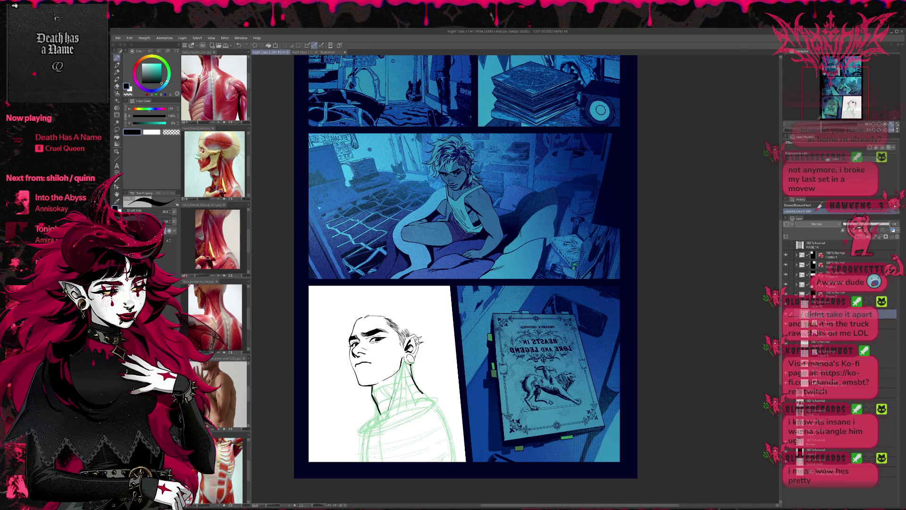
pyautogui.moveTo(371, 421); pyautogui.dragTo(391, 408)
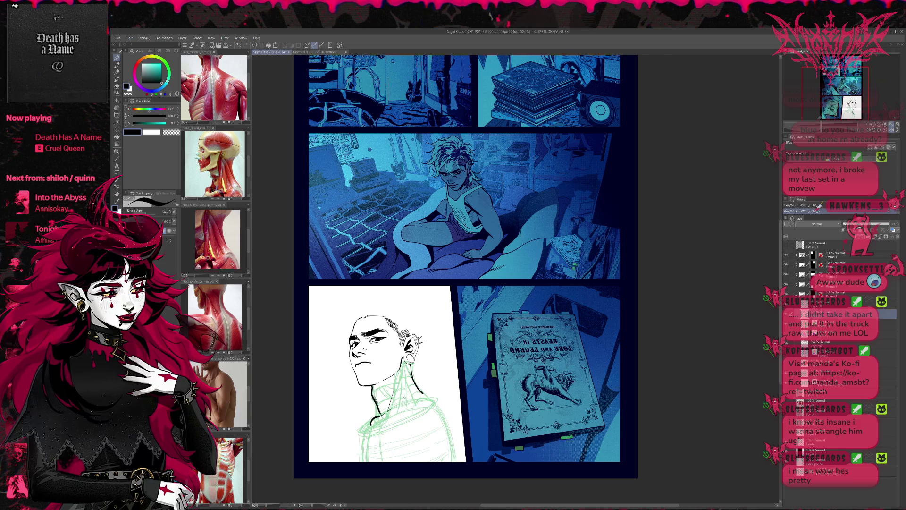
pyautogui.hotkey('ctrl', 'z')
pyautogui.hotkey('ctrl', 'z')
pyautogui.hotkey('ctrl', 'z')
pyautogui.hotkey('ctrl', 'z')
pyautogui.moveTo(371, 421); pyautogui.dragTo(387, 411)
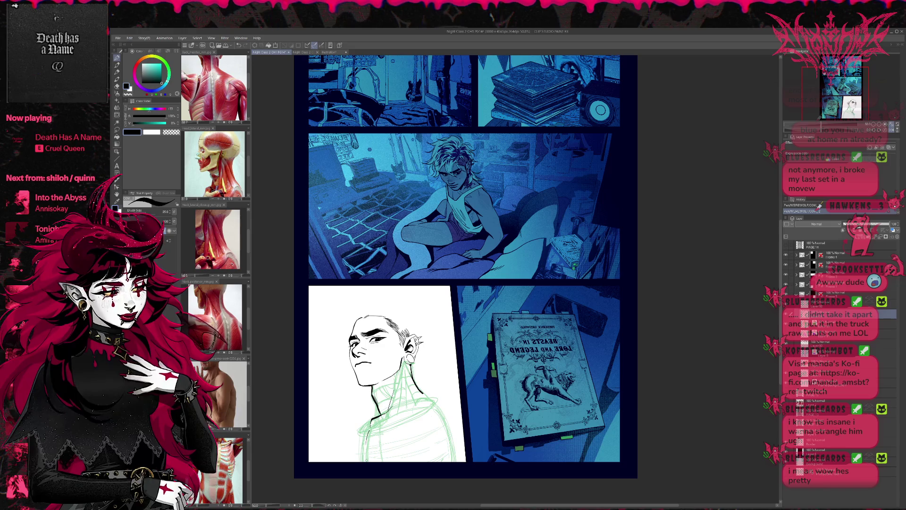
pyautogui.moveTo(370, 454); pyautogui.dragTo(355, 462)
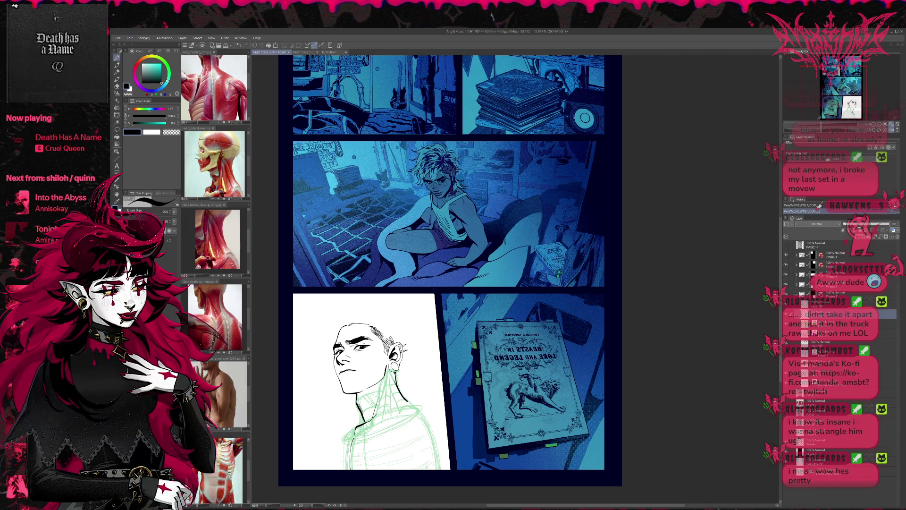
pyautogui.moveTo(367, 407); pyautogui.dragTo(383, 418)
# Erase stray marks on the neck lines and ink a vertical line down the neck.
pyautogui.press('e')
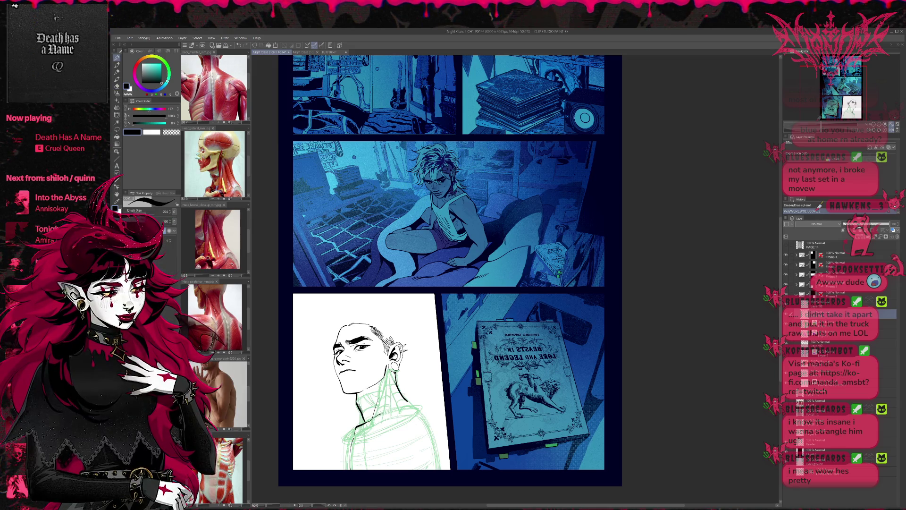
pyautogui.hotkey('ctrl', 'z')
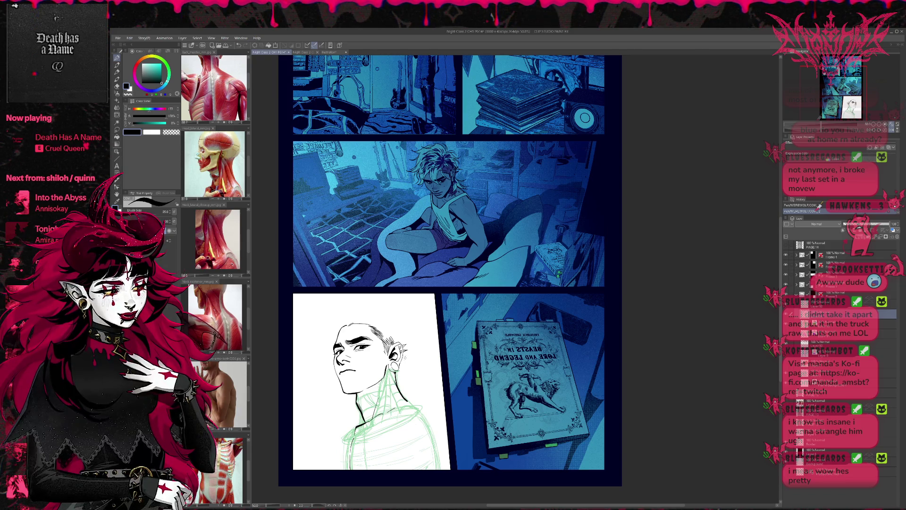
pyautogui.moveTo(364, 392); pyautogui.dragTo(356, 404)
pyautogui.hotkey('ctrl', 'z')
pyautogui.hotkey('ctrl', 'z')
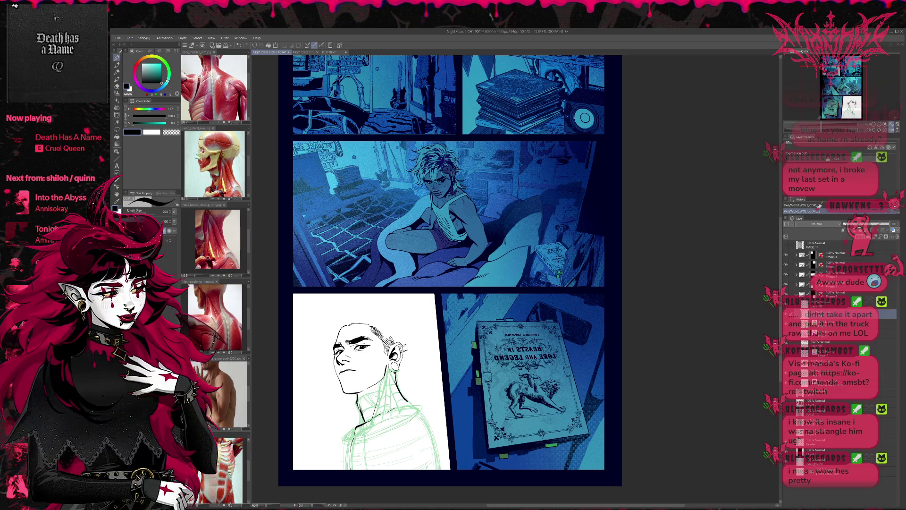
pyautogui.press('e')
pyautogui.moveTo(366, 409); pyautogui.dragTo(359, 417)
pyautogui.press('p')
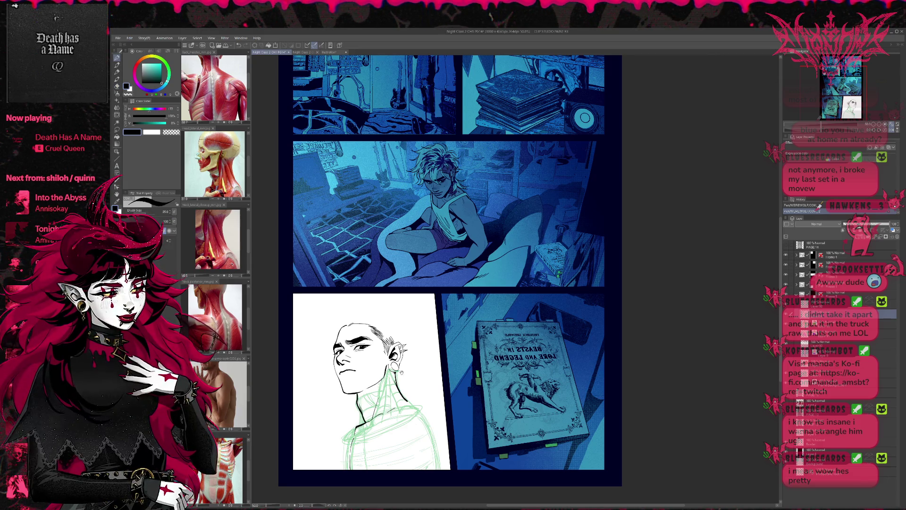
pyautogui.scroll(-1, 409, 357)
pyautogui.scroll(-2, 408, 357)
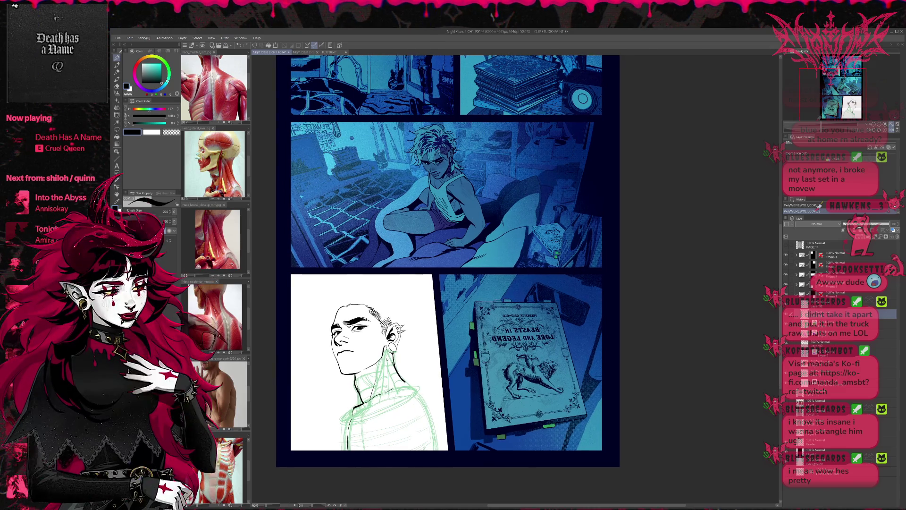
pyautogui.moveTo(387, 358); pyautogui.dragTo(388, 386)
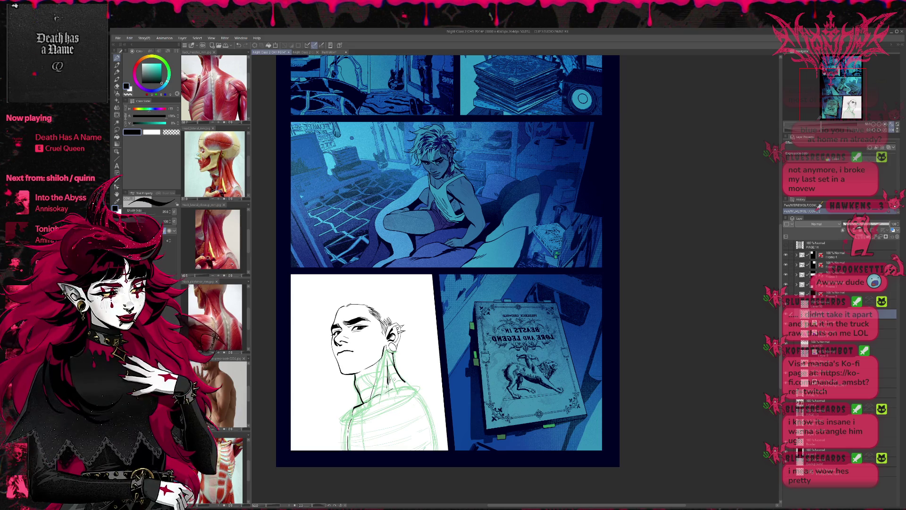
# Add short hatch strokes on the neck and erase small spots near the earring.
pyautogui.press('e')
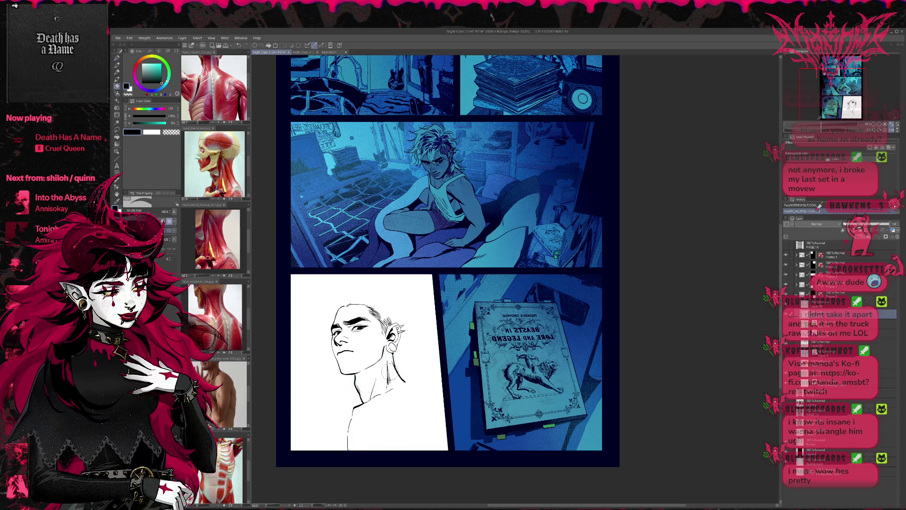
pyautogui.click(388, 374)
pyautogui.press('p')
pyautogui.moveTo(386, 374); pyautogui.dragTo(389, 384)
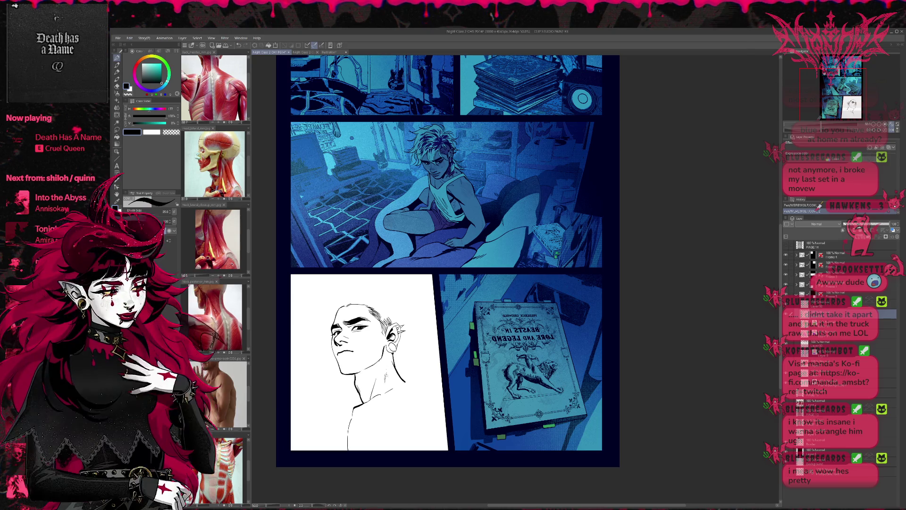
pyautogui.press('e')
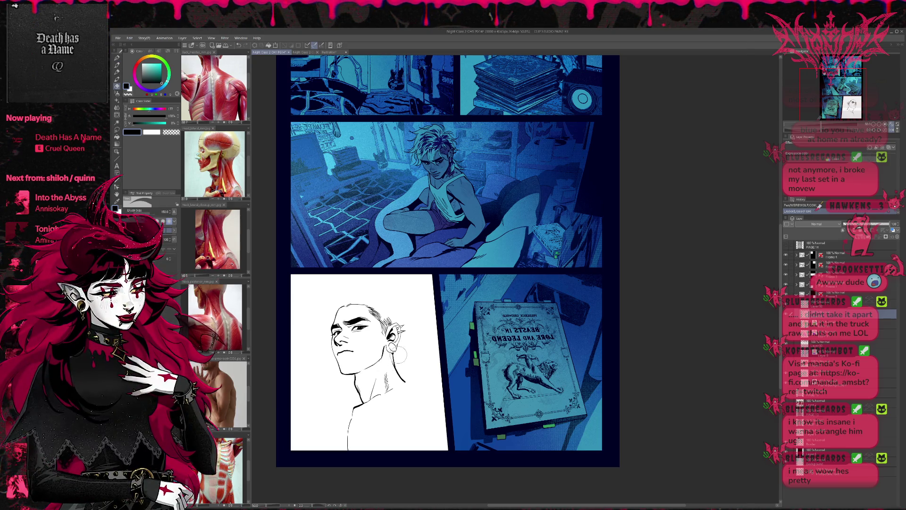
pyautogui.click(387, 368)
pyautogui.click(387, 353)
pyautogui.press('p')
# Erase the stray linework between the ear and the neck.
pyautogui.press('e')
pyautogui.moveTo(384, 361); pyautogui.dragTo(378, 366)
pyautogui.press('p')
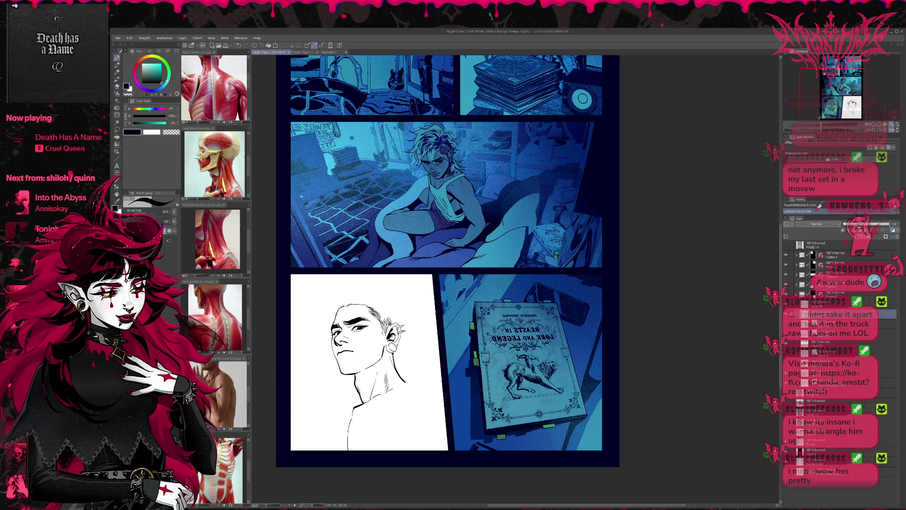
pyautogui.press('e')
pyautogui.moveTo(377, 383); pyautogui.dragTo(368, 399)
pyautogui.moveTo(389, 337)
pyautogui.mouseDown()
pyautogui.moveTo(391, 354)
pyautogui.moveTo(404, 333)
pyautogui.mouseUp()
pyautogui.press('p')
# Compare the drawing with and without the last neck stroke, keeping the stroke.
pyautogui.hotkey('ctrl', 'z')
pyautogui.hotkey('ctrl', 'y')
pyautogui.hotkey('ctrl', 'z')
pyautogui.hotkey('ctrl', 'y')
pyautogui.hotkey('ctrl', 'z')
pyautogui.hotkey('ctrl', 'y')
pyautogui.hotkey('ctrl', 'z')
pyautogui.hotkey('ctrl', 'y')
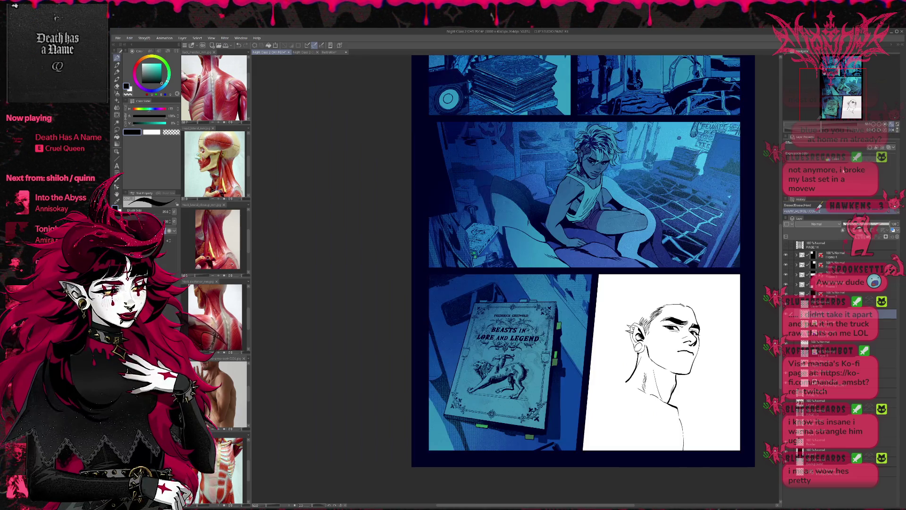
# Check the drawing on a mirrored canvas, erase marks near the neck, then unflip it.
pyautogui.click(891, 128)
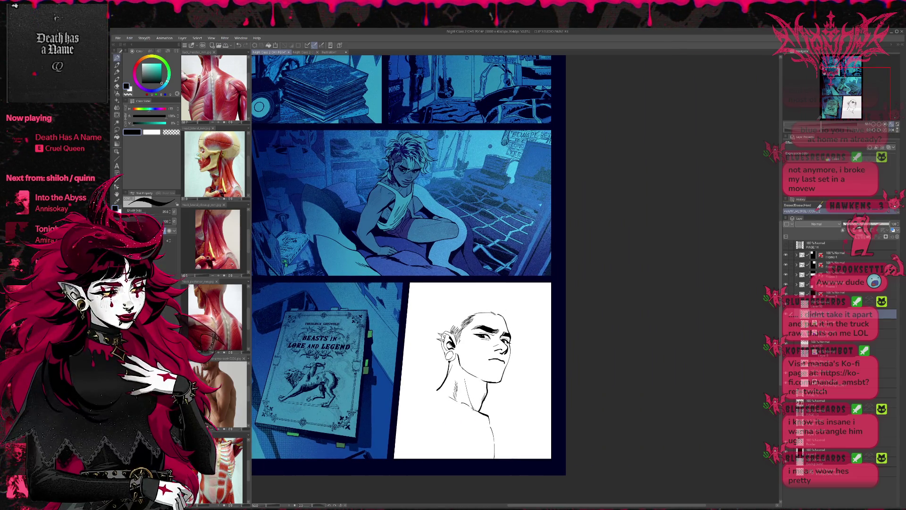
pyautogui.moveTo(509, 372); pyautogui.dragTo(472, 406)
pyautogui.press('e')
pyautogui.press('p')
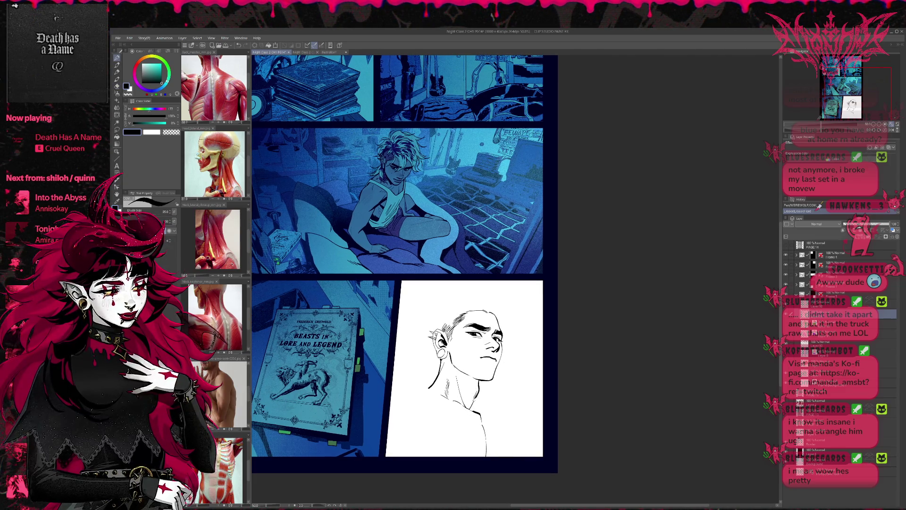
pyautogui.press('e')
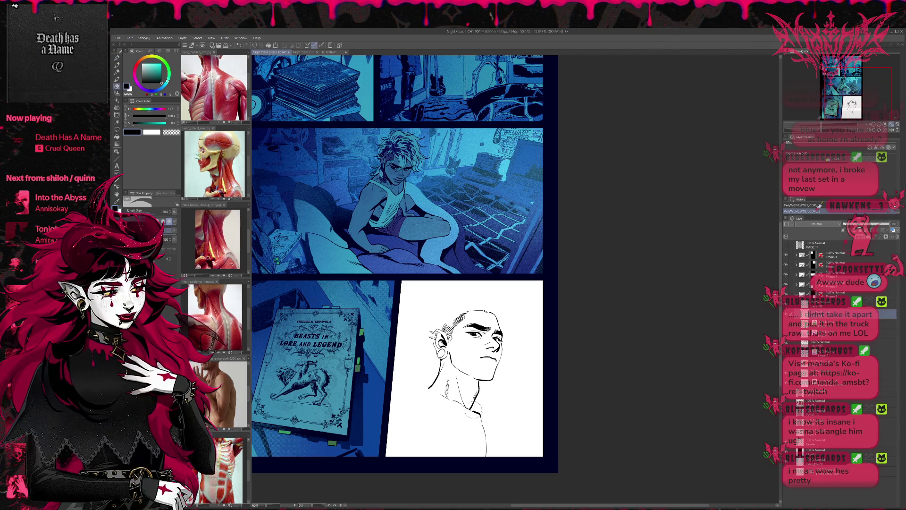
pyautogui.moveTo(475, 410)
pyautogui.mouseDown()
pyautogui.moveTo(481, 415)
pyautogui.moveTo(472, 411)
pyautogui.mouseUp()
pyautogui.press('p')
pyautogui.press('e')
pyautogui.press('p')
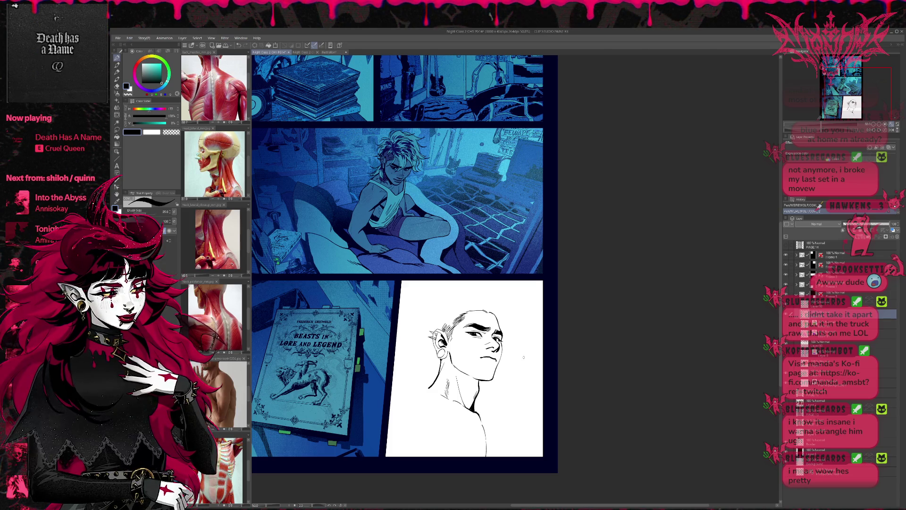
pyautogui.click(888, 132)
# Try a small erasure and a short stroke near the neck, undoing both.
pyautogui.moveTo(629, 348); pyautogui.dragTo(461, 360)
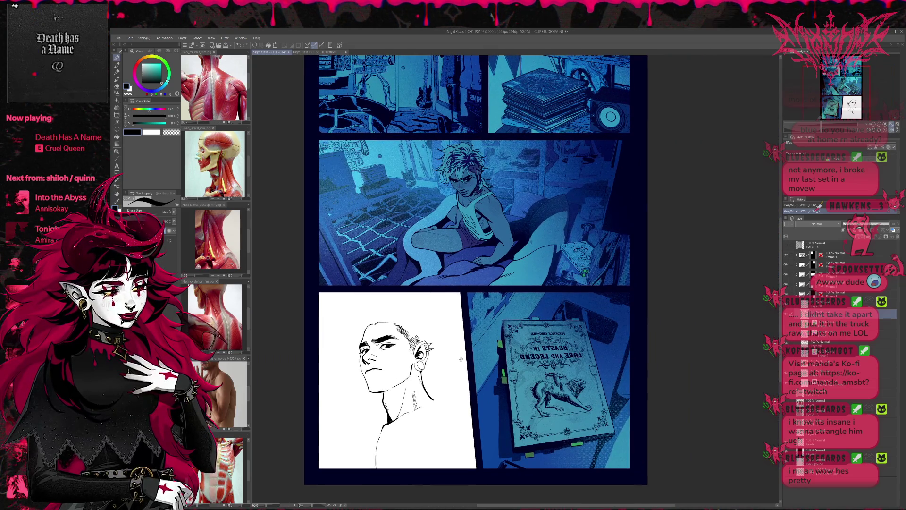
pyautogui.moveTo(391, 412); pyautogui.dragTo(394, 419)
pyautogui.hotkey('ctrl', 'z')
pyautogui.press('p')
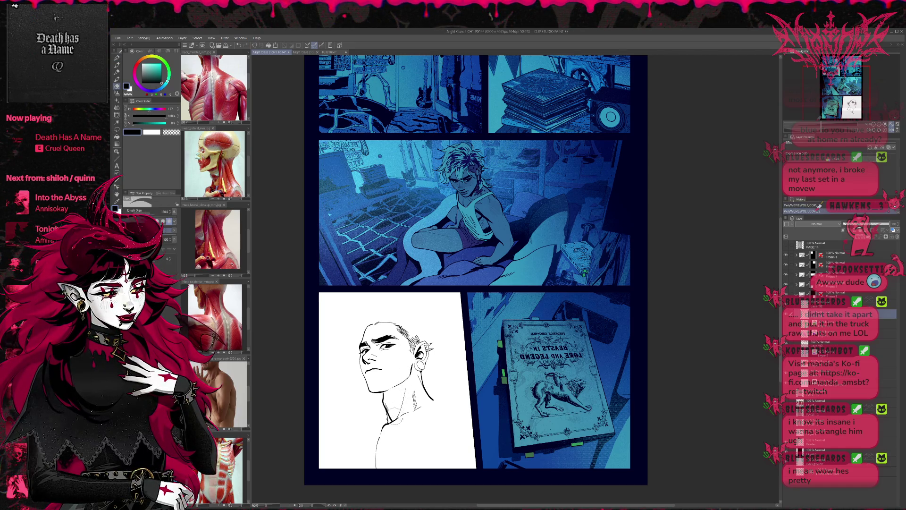
pyautogui.moveTo(388, 410); pyautogui.dragTo(391, 420)
pyautogui.press('p')
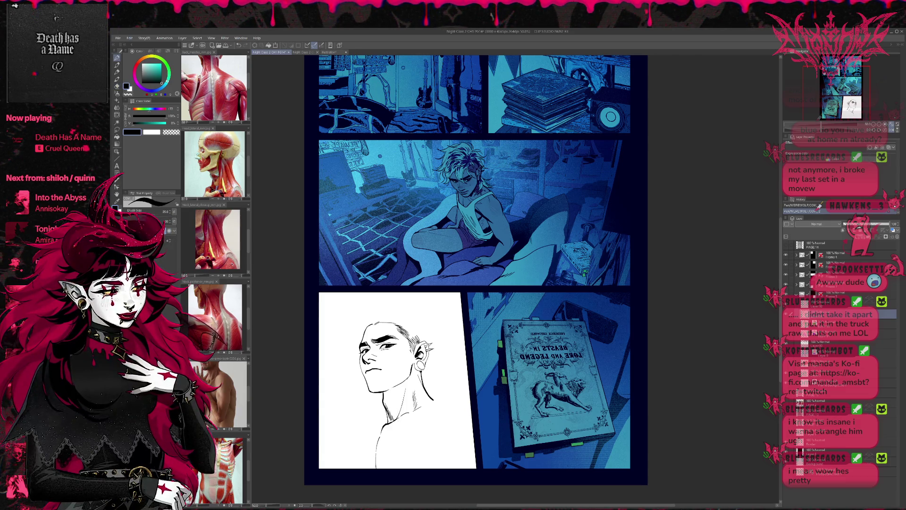
pyautogui.hotkey('ctrl', 'z')
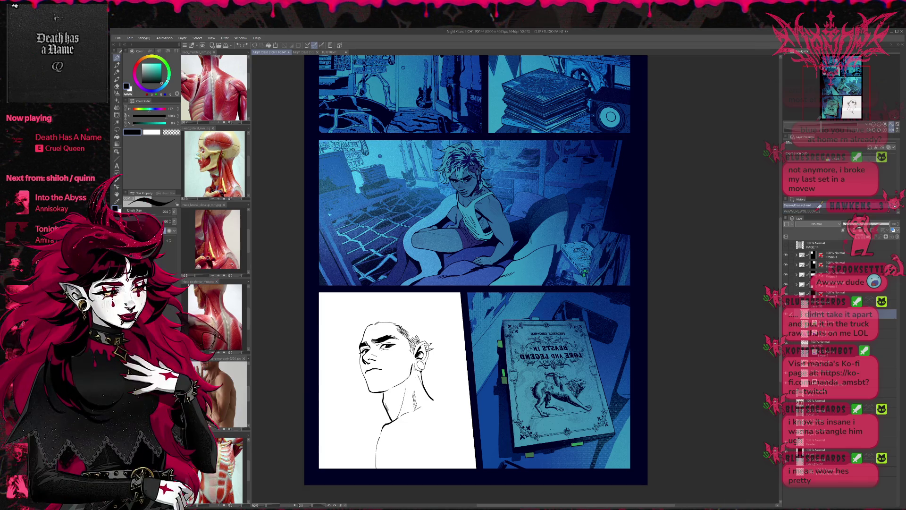
# Re-ink the neck line with the Pen, trimming the excess with the Eraser.
pyautogui.press('r')
pyautogui.press('e')
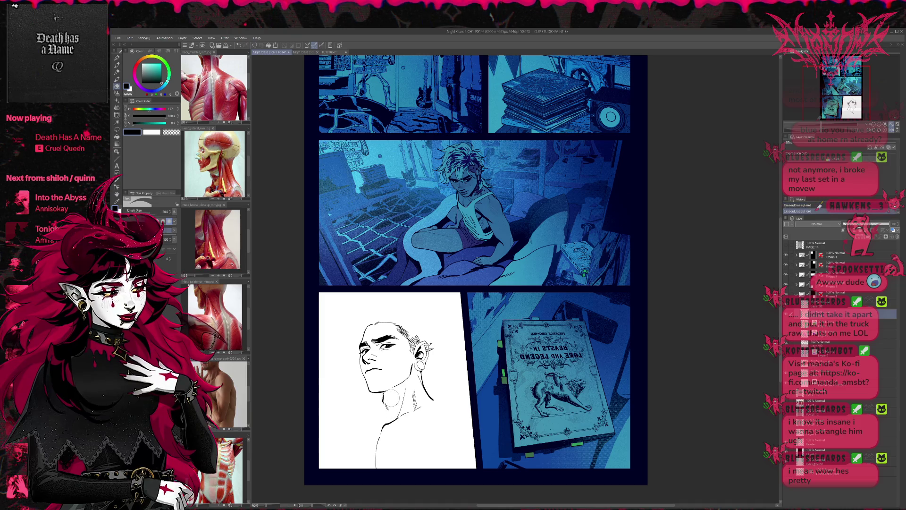
pyautogui.press('p')
pyautogui.moveTo(388, 401); pyautogui.dragTo(384, 411)
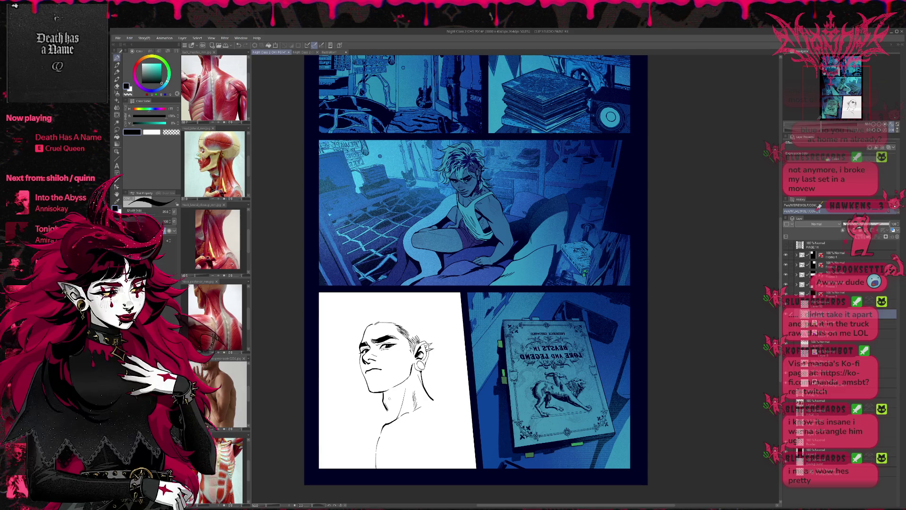
pyautogui.press('e')
pyautogui.moveTo(377, 401); pyautogui.dragTo(392, 418)
pyautogui.press('p')
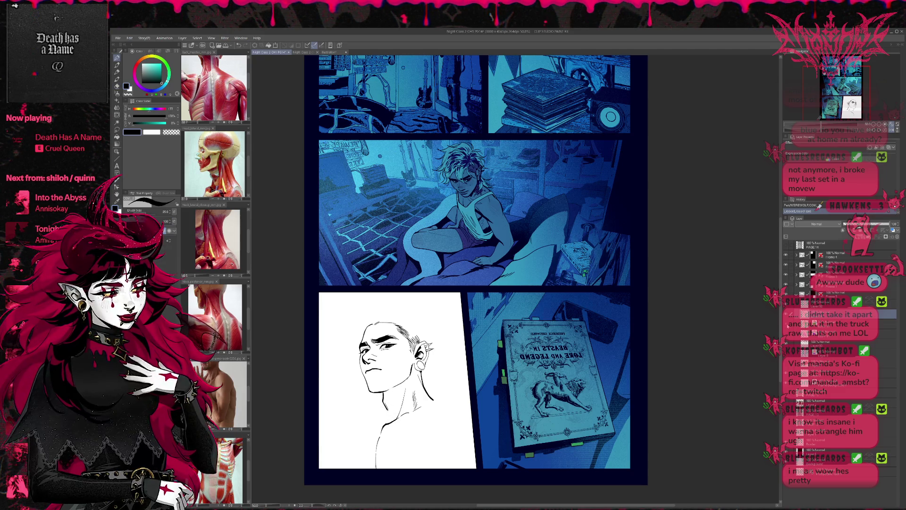
pyautogui.moveTo(379, 415); pyautogui.dragTo(437, 383)
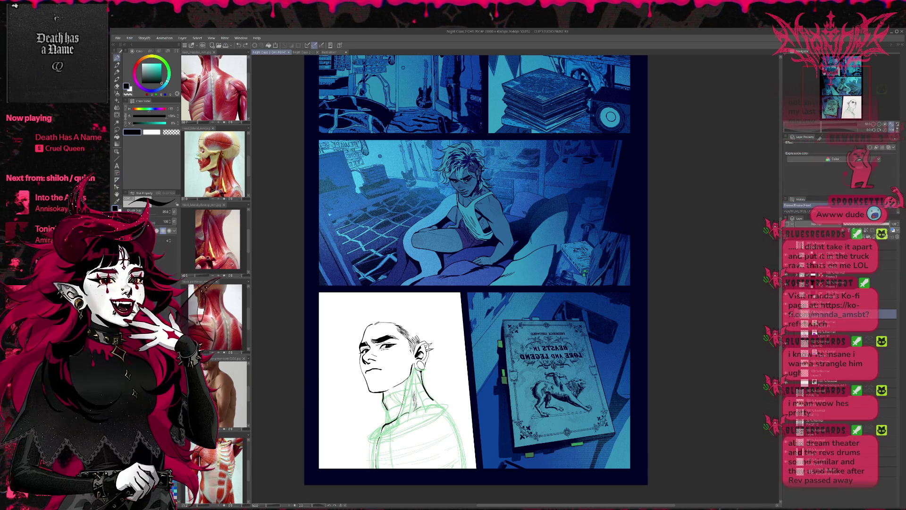
# Erase part of the neck ink and the green sketch lines under the chin.
pyautogui.press('e')
pyautogui.moveTo(374, 417); pyautogui.dragTo(394, 400)
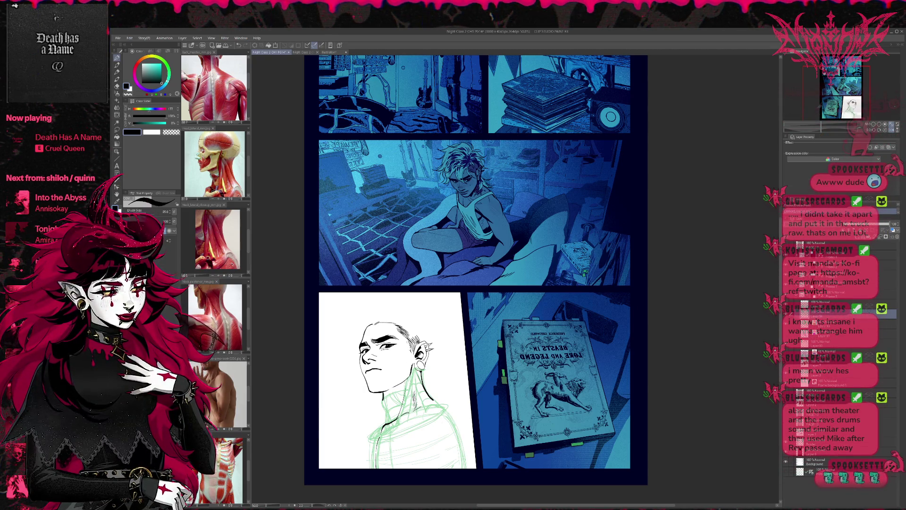
pyautogui.moveTo(388, 404)
pyautogui.mouseDown()
pyautogui.moveTo(424, 385)
pyautogui.moveTo(380, 405)
pyautogui.moveTo(396, 390)
pyautogui.mouseUp()
pyautogui.hotkey('ctrl', 'z')
pyautogui.press('e')
pyautogui.press('p')
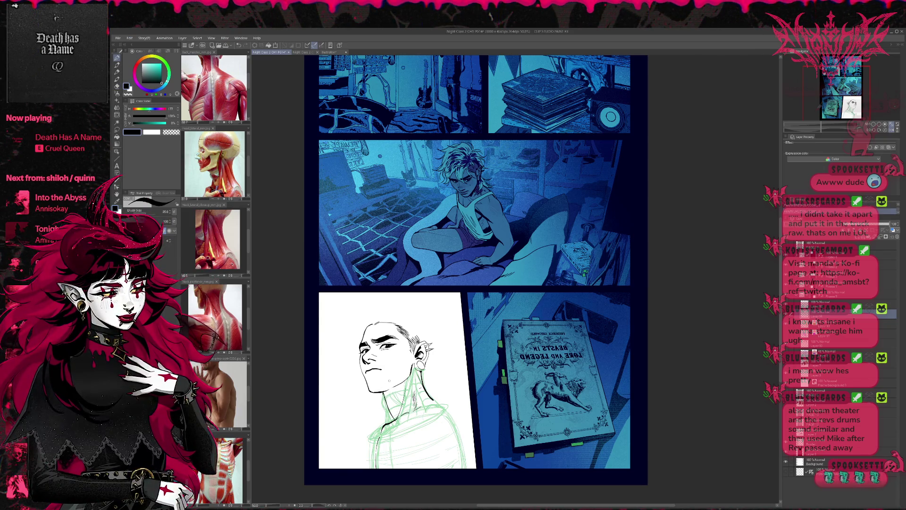
pyautogui.press('e')
pyautogui.moveTo(377, 403)
pyautogui.mouseDown()
pyautogui.moveTo(394, 392)
pyautogui.moveTo(378, 392)
pyautogui.mouseUp()
pyautogui.press('p')
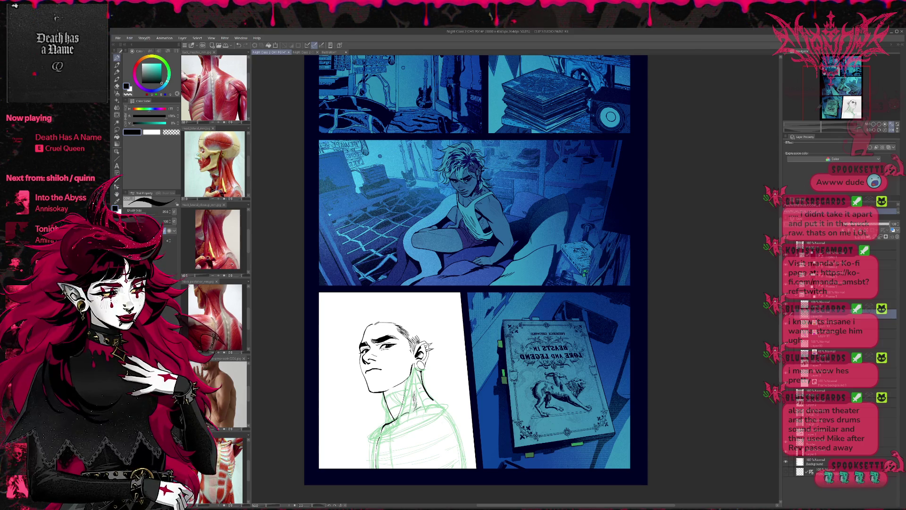
# Clear sketch lines near the neck and ink a short line inside the neck.
pyautogui.press('e')
pyautogui.moveTo(408, 411)
pyautogui.mouseDown()
pyautogui.moveTo(401, 427)
pyautogui.moveTo(385, 416)
pyautogui.mouseUp()
pyautogui.press('p')
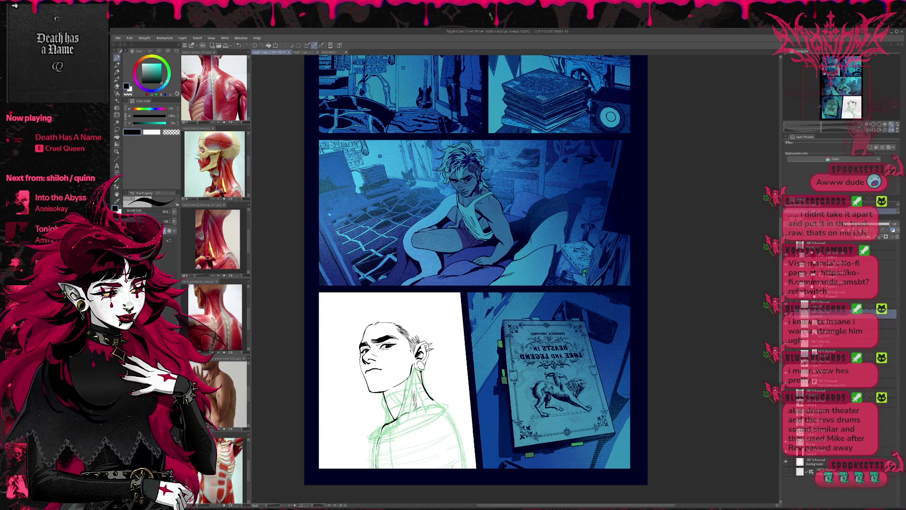
pyautogui.moveTo(391, 403); pyautogui.dragTo(386, 423)
pyautogui.hotkey('ctrl', 'z')
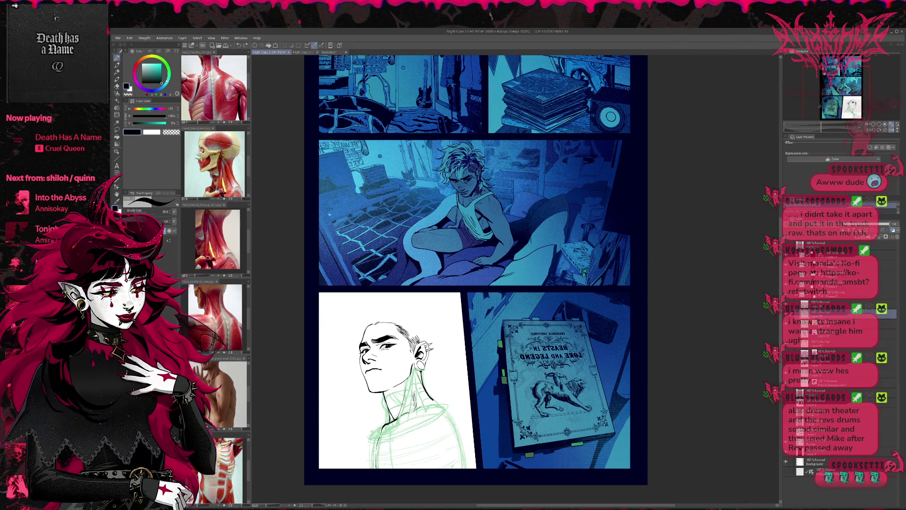
pyautogui.press('e')
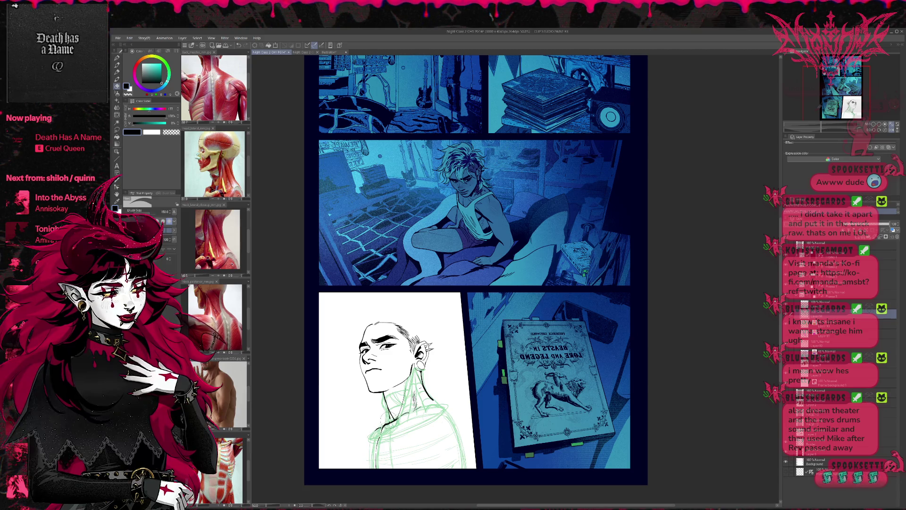
pyautogui.press('p')
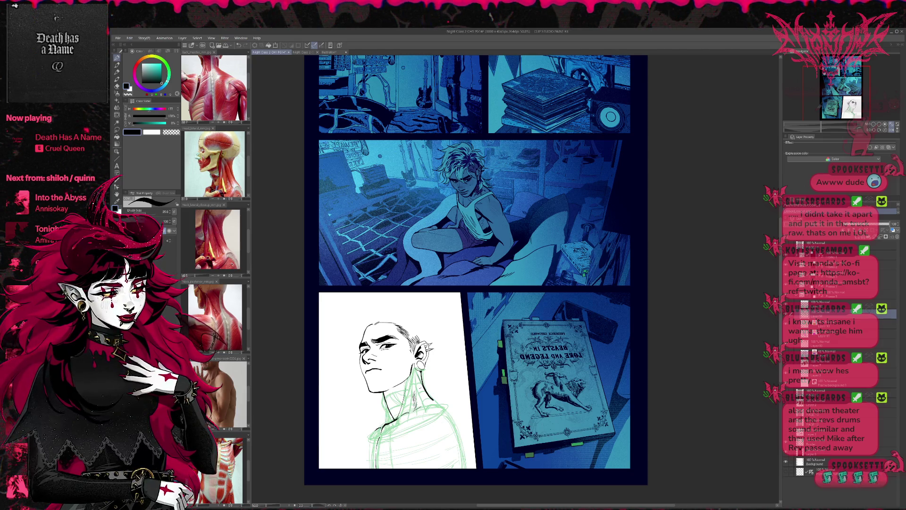
pyautogui.moveTo(388, 402); pyautogui.dragTo(383, 419)
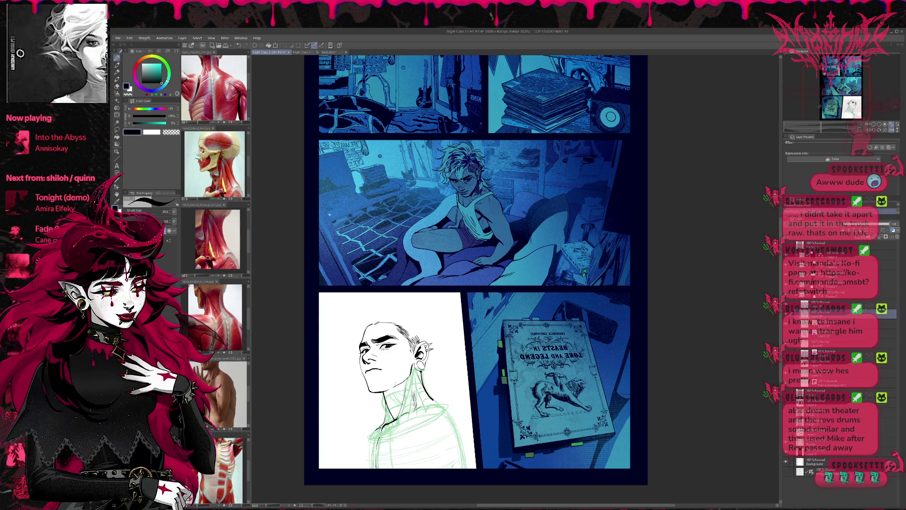
# On a horizontally mirrored canvas, erase the leftover sketch lines around the neck.
pyautogui.click(891, 129)
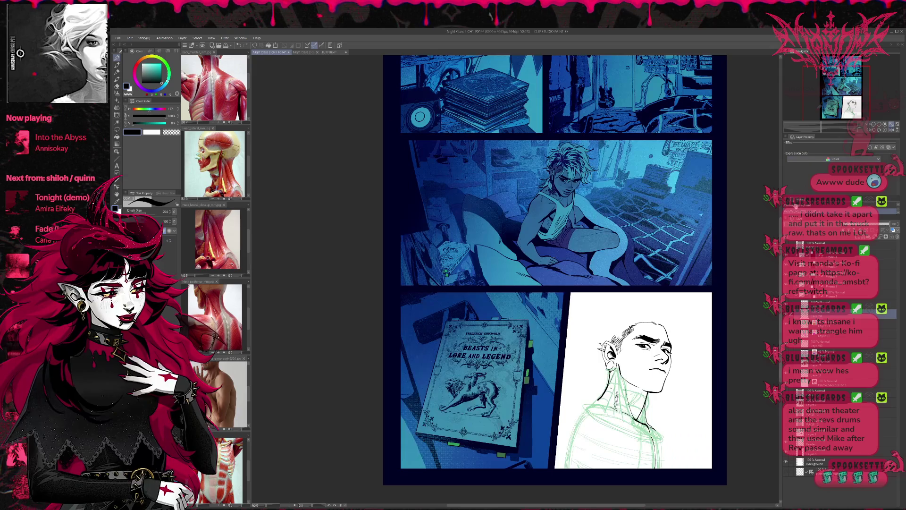
pyautogui.press('e')
pyautogui.moveTo(481, 399); pyautogui.dragTo(493, 422)
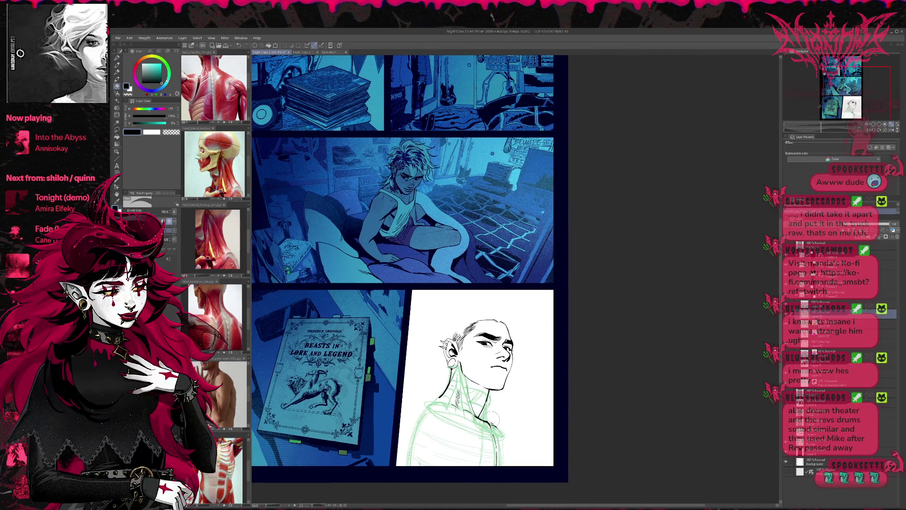
pyautogui.press('p')
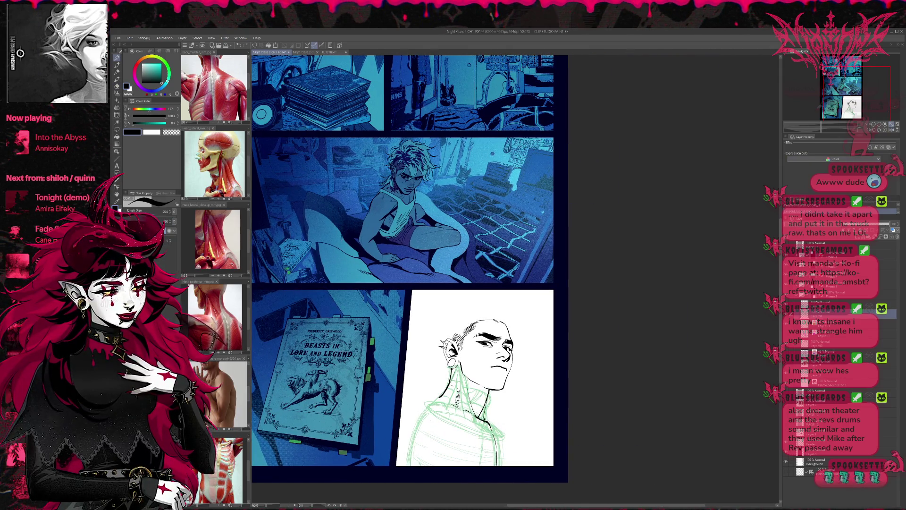
pyautogui.press('e')
pyautogui.moveTo(498, 415)
pyautogui.mouseDown()
pyautogui.moveTo(491, 424)
pyautogui.moveTo(493, 418)
pyautogui.mouseUp()
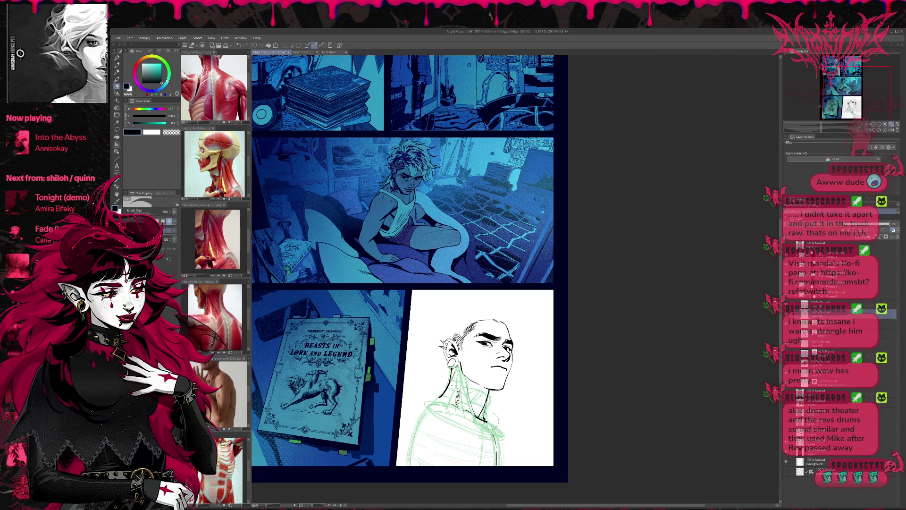
pyautogui.press('p')
pyautogui.press('e')
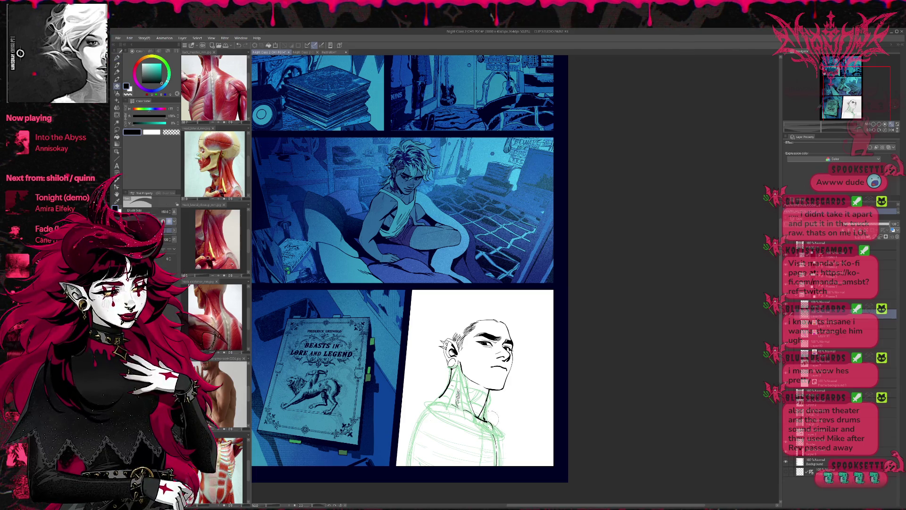
pyautogui.press('p')
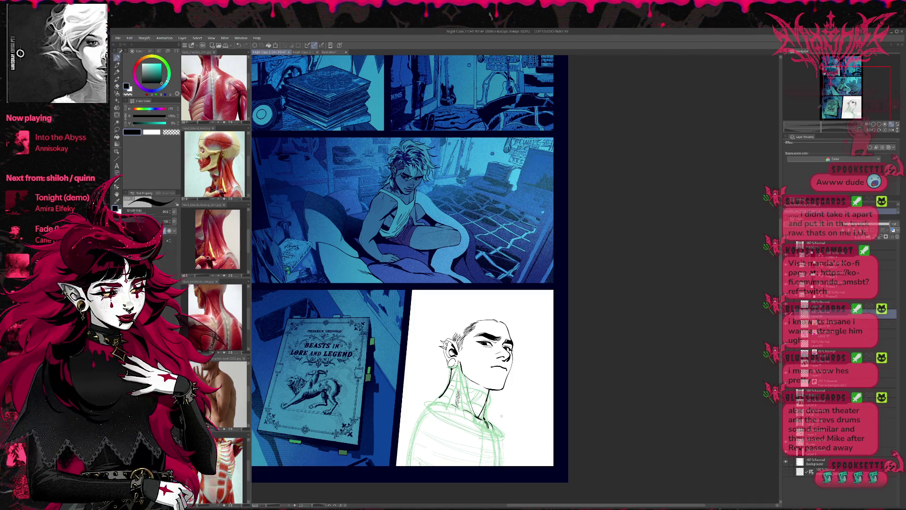
pyautogui.moveTo(501, 416); pyautogui.dragTo(488, 412)
pyautogui.press('e')
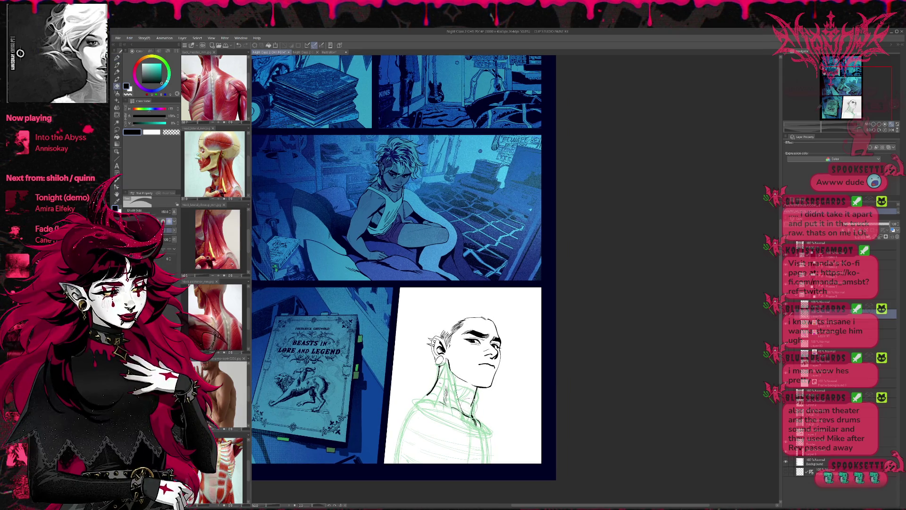
pyautogui.press('p')
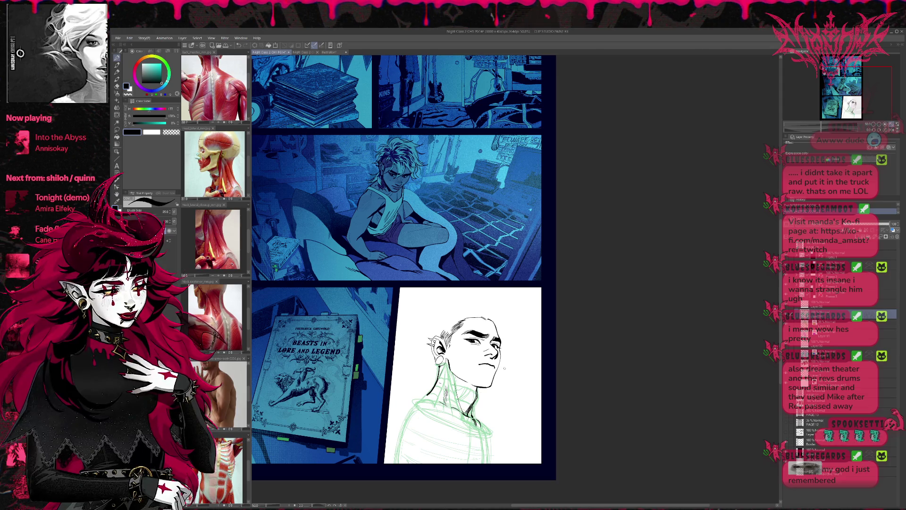
# Hide the green construction lines and flip the page view back to normal.
pyautogui.press('Delete')
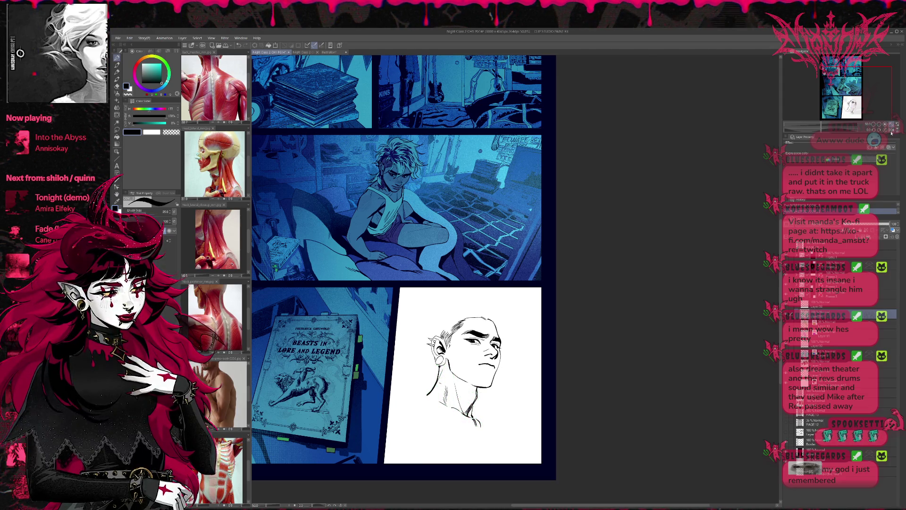
pyautogui.press('h')
pyautogui.scroll(1, 452, 333)
pyautogui.moveTo(452, 333); pyautogui.dragTo(453, 320)
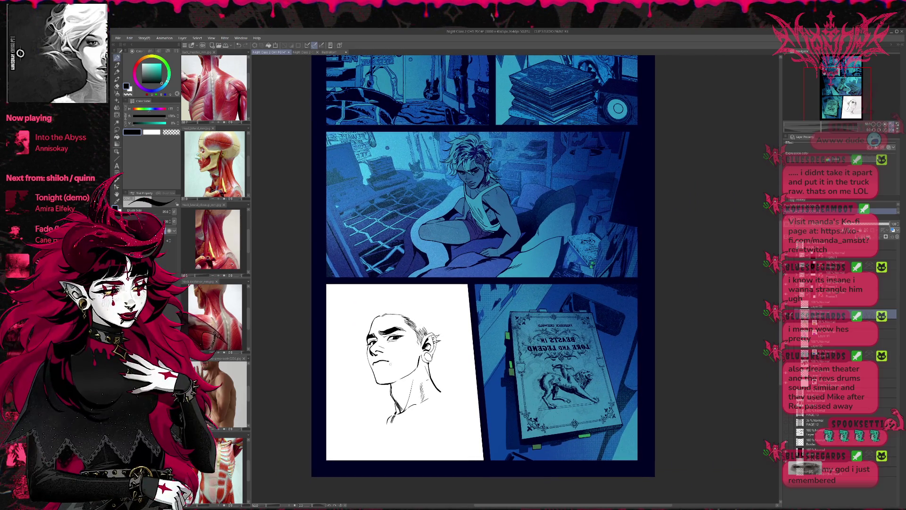
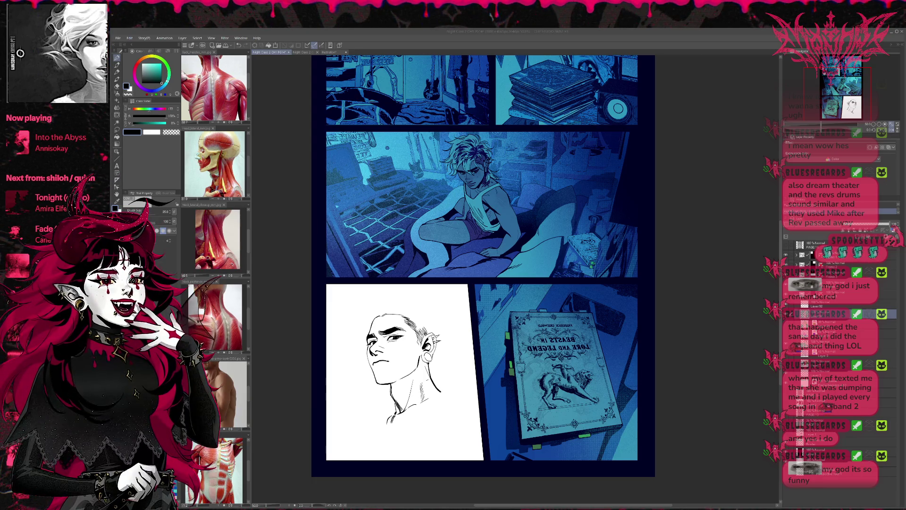
# Alternate between the large eraser and the pen while nudging the page view slightly left.
pyautogui.press('e')
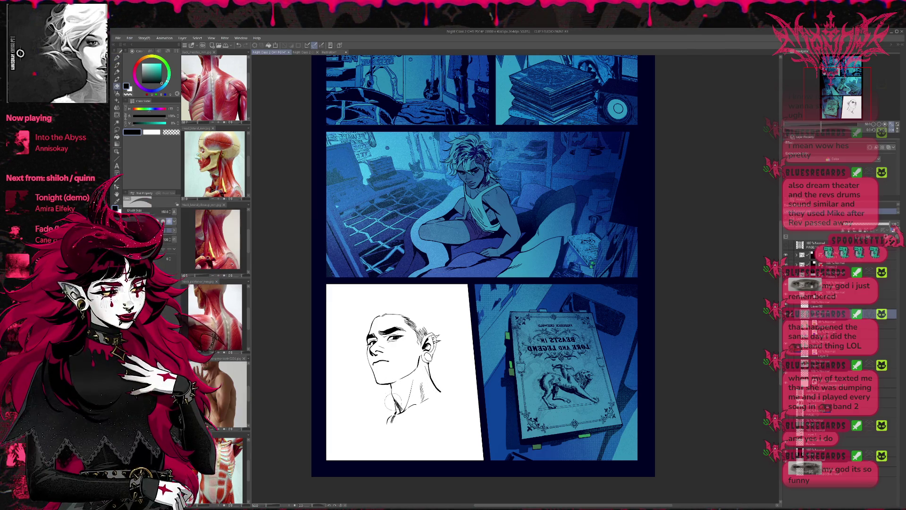
pyautogui.press('p')
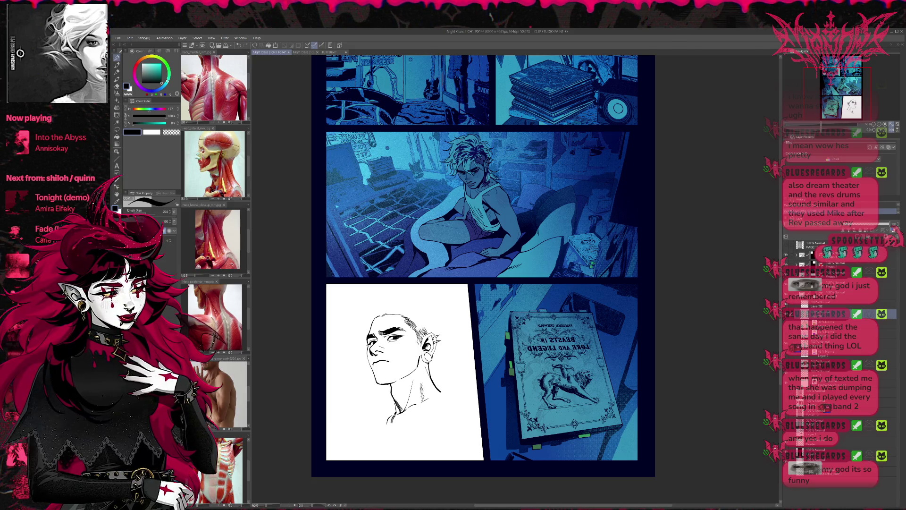
pyautogui.moveTo(430, 365); pyautogui.dragTo(416, 361)
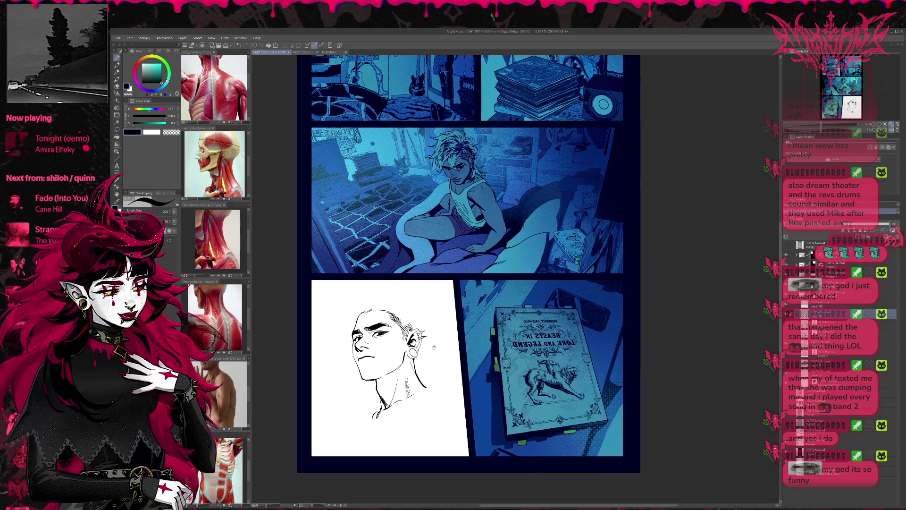
pyautogui.press('e')
pyautogui.press('p')
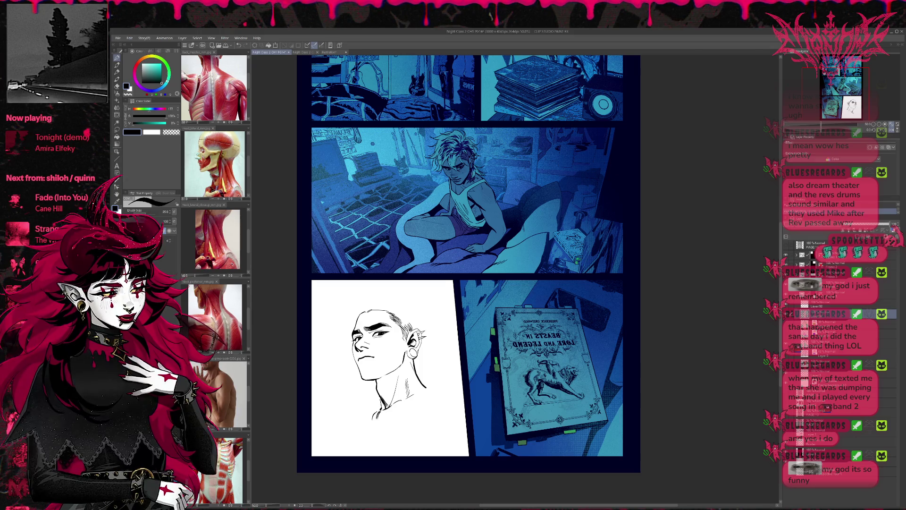
pyautogui.click(491, 17)
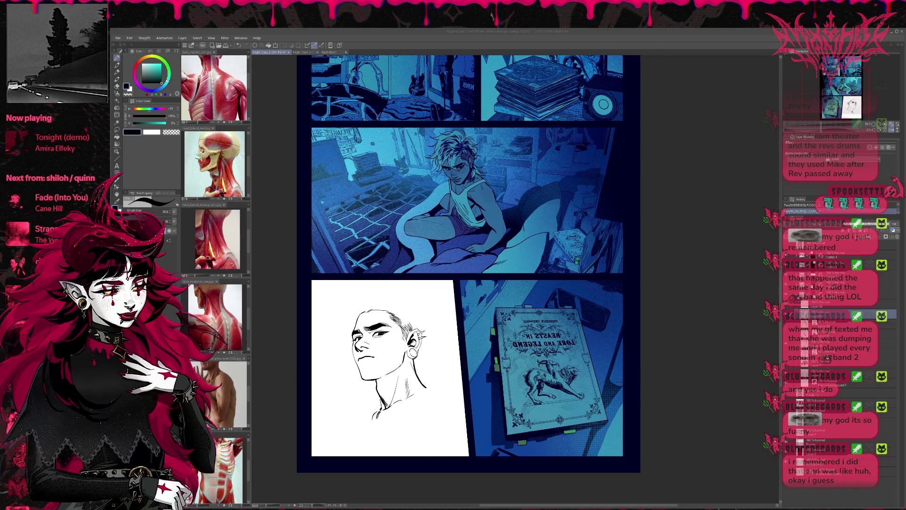
# Bring back the green shoulder sketch, then draw and undo a stray ink line along the neck.
pyautogui.hotkey('ctrl', 'z')
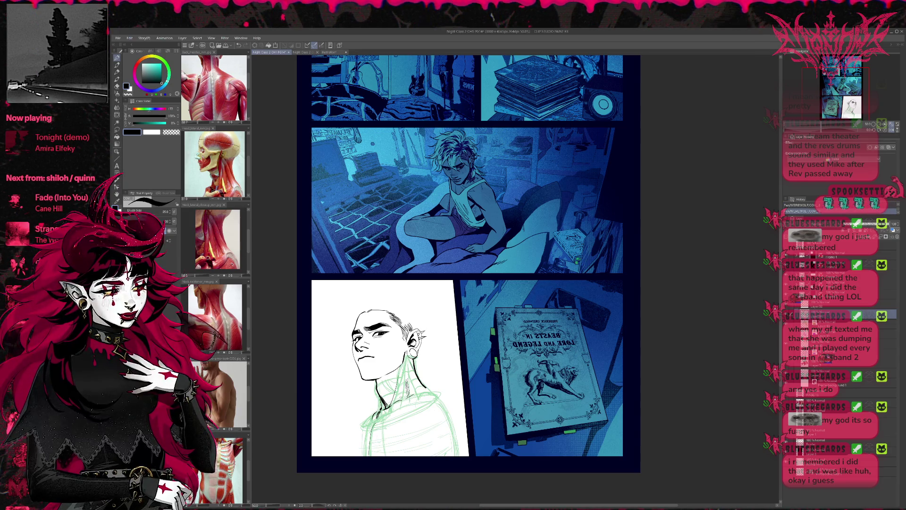
pyautogui.moveTo(376, 422); pyautogui.dragTo(372, 466)
pyautogui.hotkey('ctrl', 'z')
pyautogui.moveTo(411, 411); pyautogui.dragTo(401, 407)
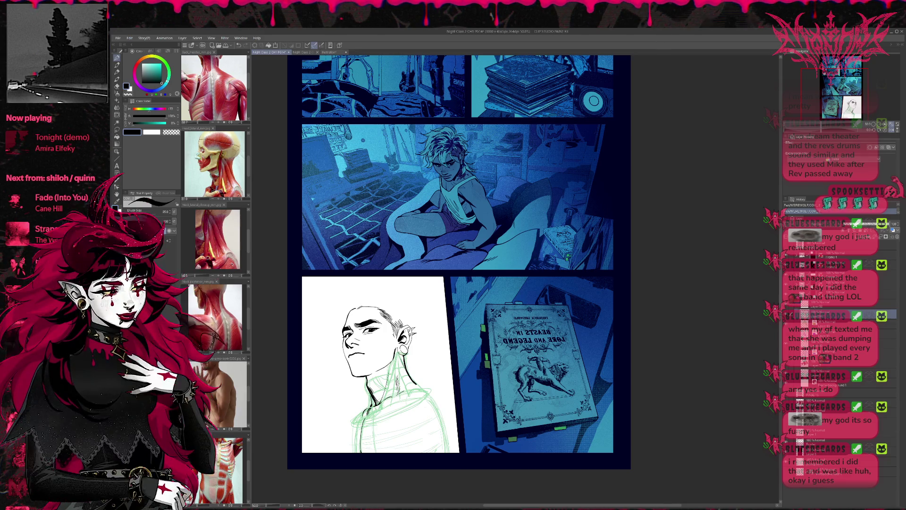
pyautogui.press('e')
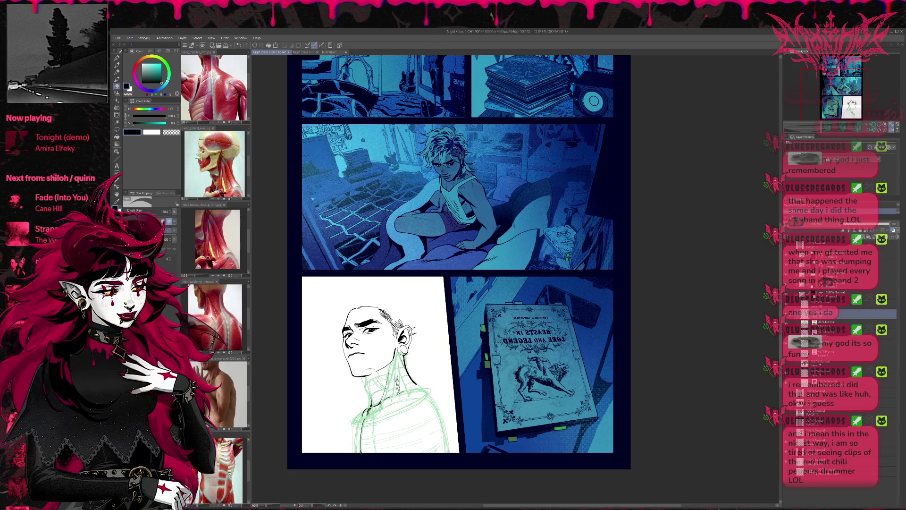
pyautogui.press('p')
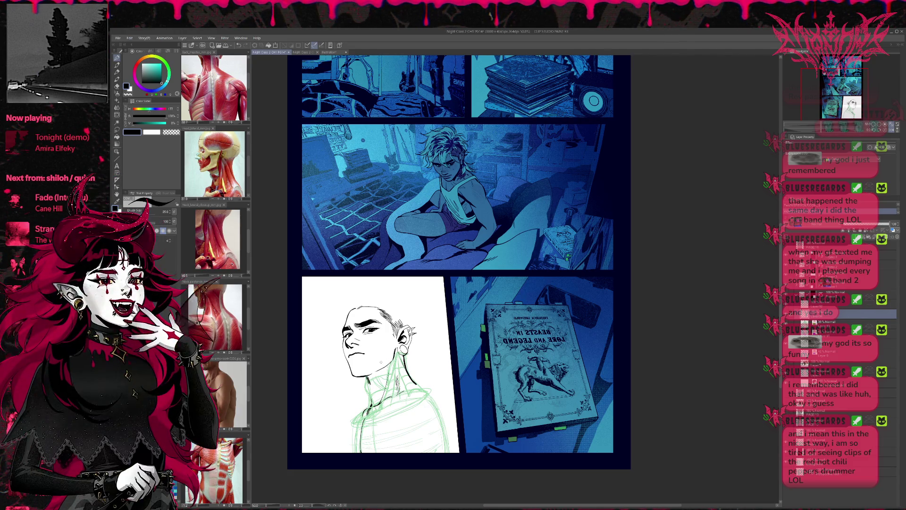
# Mirror the page view in the Navigator to check proportions, then flip it back to normal.
pyautogui.click(889, 130)
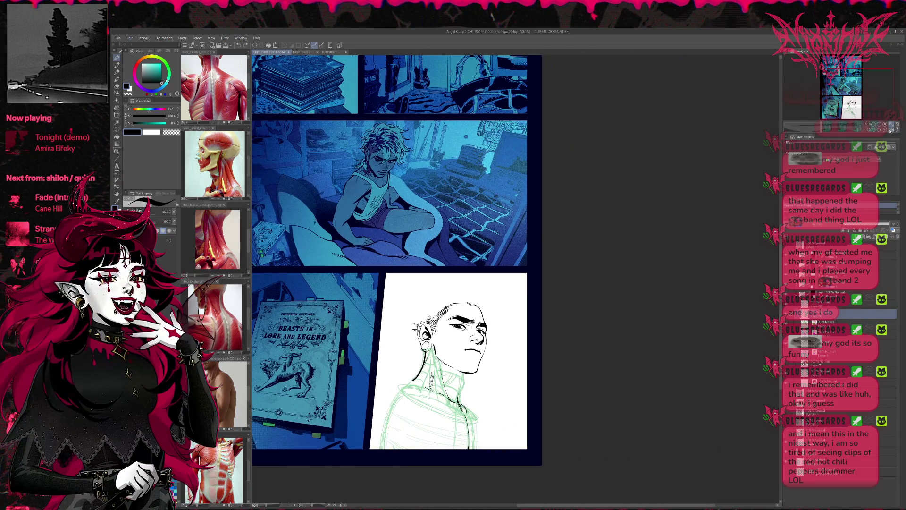
pyautogui.click(889, 131)
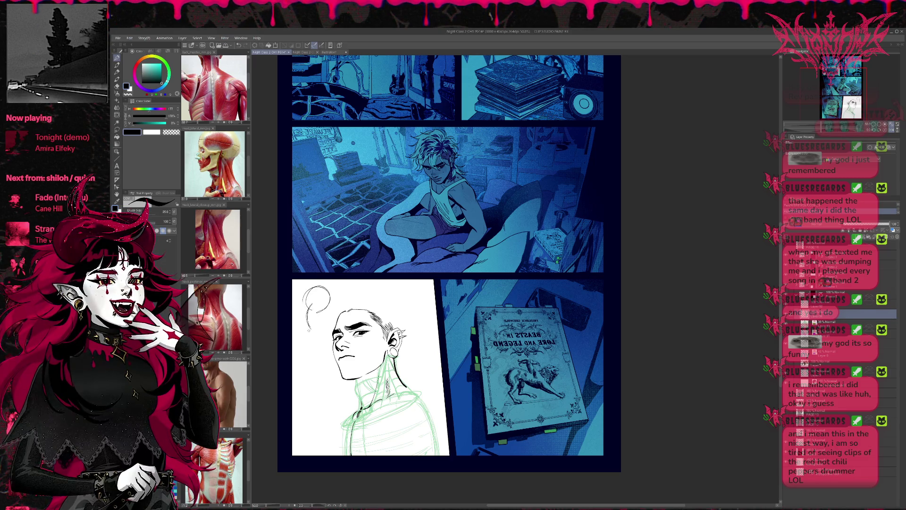
# Sketch rough hair strokes beside and to the left of the head circle.
pyautogui.moveTo(306, 317); pyautogui.dragTo(308, 330)
pyautogui.moveTo(317, 315)
pyautogui.mouseDown()
pyautogui.moveTo(327, 328)
pyautogui.moveTo(302, 339)
pyautogui.moveTo(302, 327)
pyautogui.mouseUp()
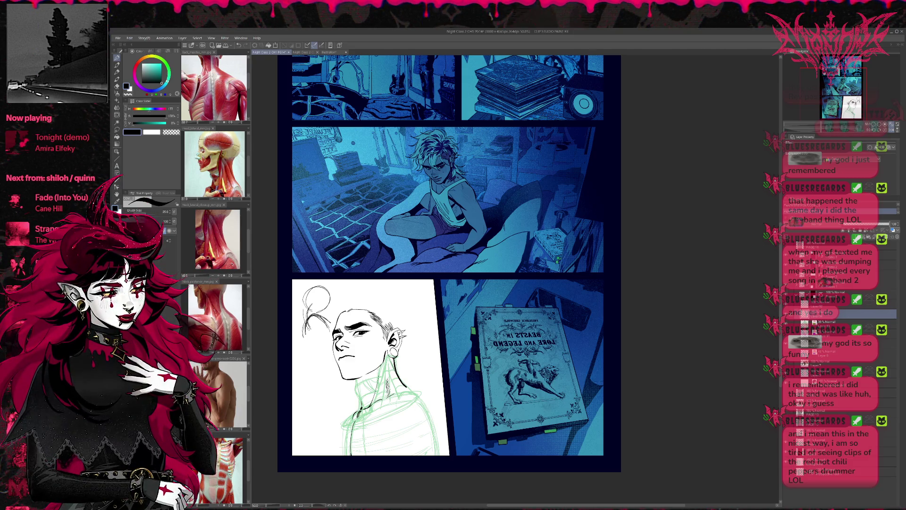
pyautogui.moveTo(310, 290)
pyautogui.mouseDown()
pyautogui.moveTo(298, 310)
pyautogui.moveTo(327, 287)
pyautogui.moveTo(317, 313)
pyautogui.mouseUp()
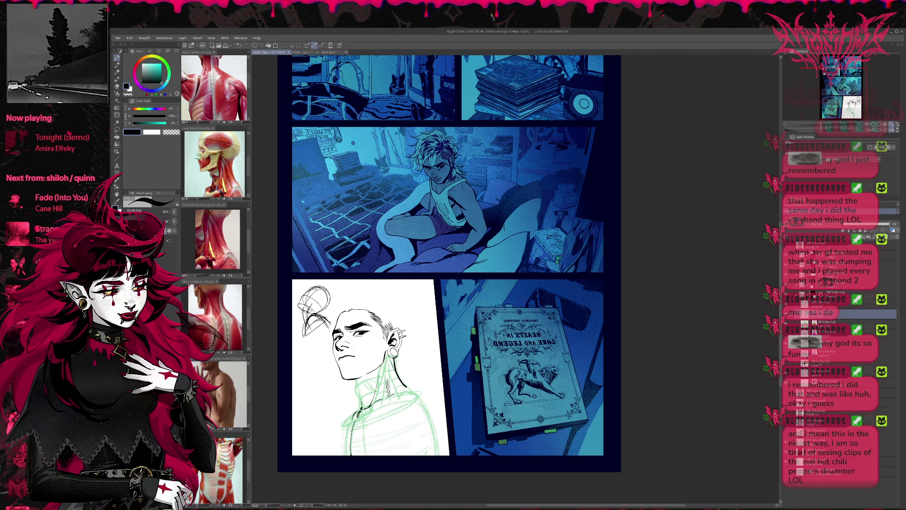
# Erase green sketch lines around the neck, undoing the erase of the top-left scribble.
pyautogui.click(787, 325)
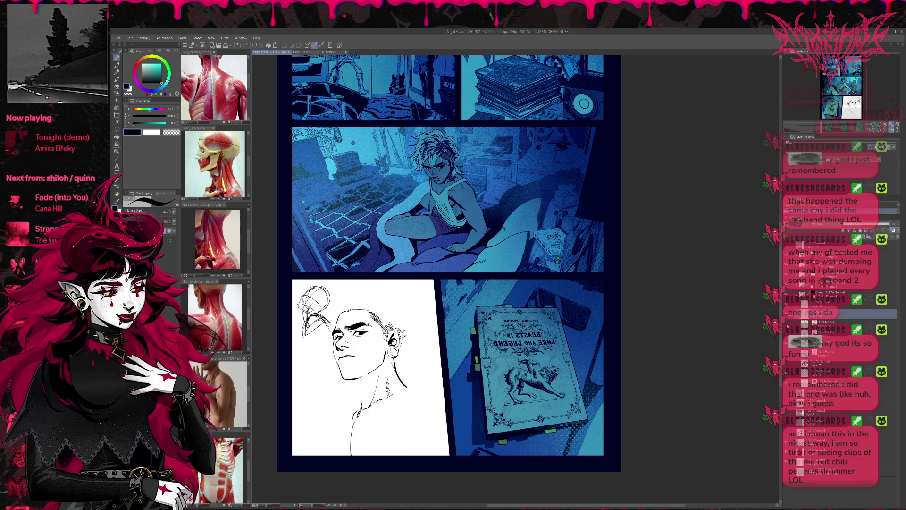
pyautogui.click(786, 325)
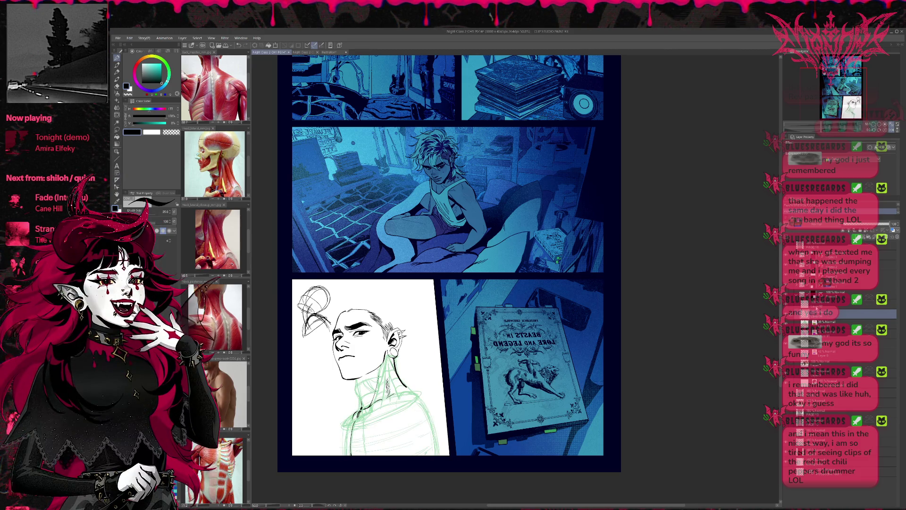
pyautogui.press('e')
pyautogui.moveTo(366, 398)
pyautogui.mouseDown()
pyautogui.moveTo(353, 441)
pyautogui.moveTo(385, 376)
pyautogui.moveTo(395, 373)
pyautogui.moveTo(392, 399)
pyautogui.moveTo(415, 371)
pyautogui.mouseUp()
pyautogui.moveTo(302, 290); pyautogui.dragTo(314, 311)
pyautogui.hotkey('ctrl', 'z')
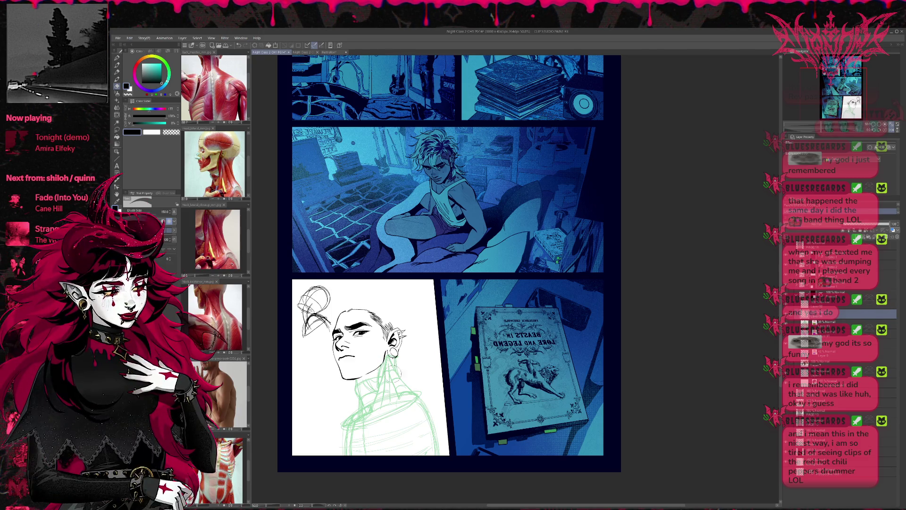
pyautogui.hotkey('alt', ']')
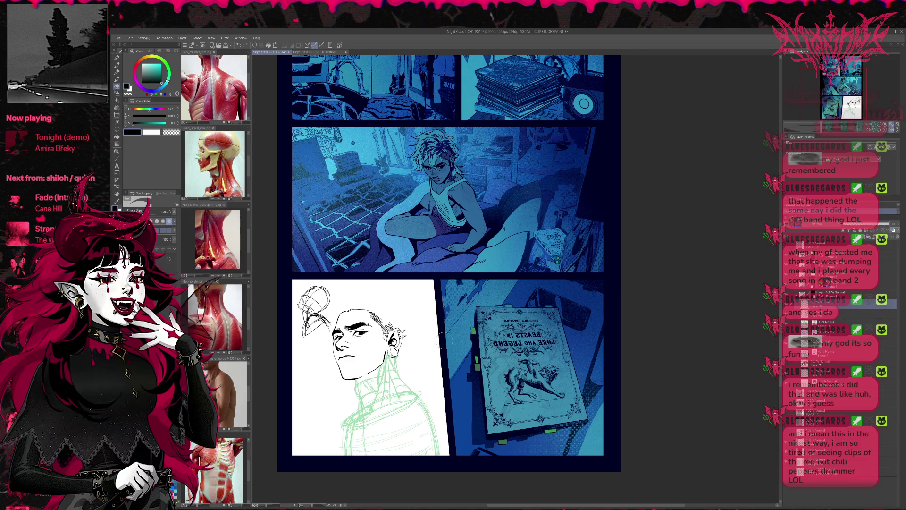
pyautogui.hotkey('alt', '[')
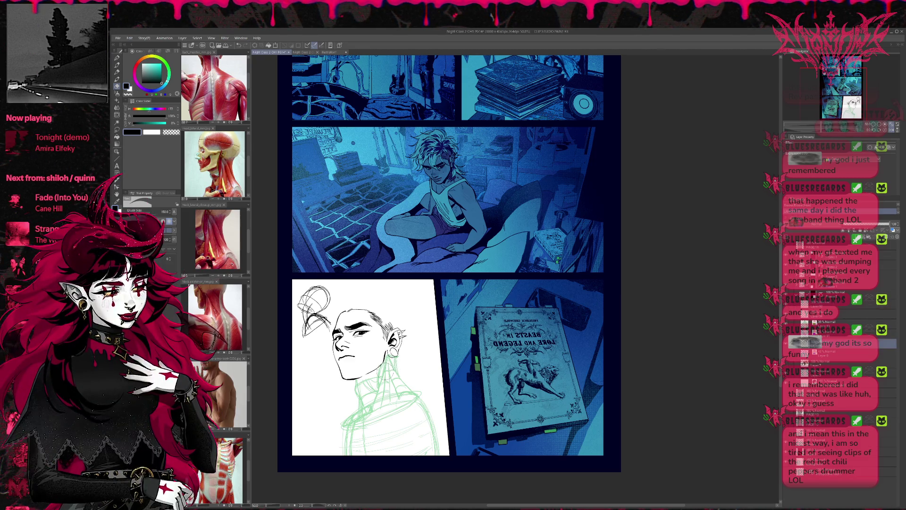
# Show the light-blue rough sketch layer, hide the green sketch layer and select a neighbouring layer.
pyautogui.click(117, 57)
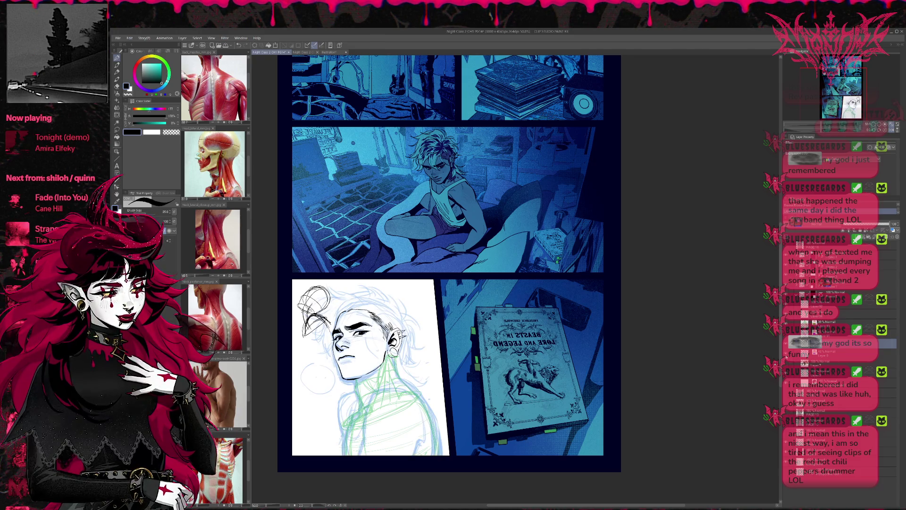
pyautogui.click(799, 265)
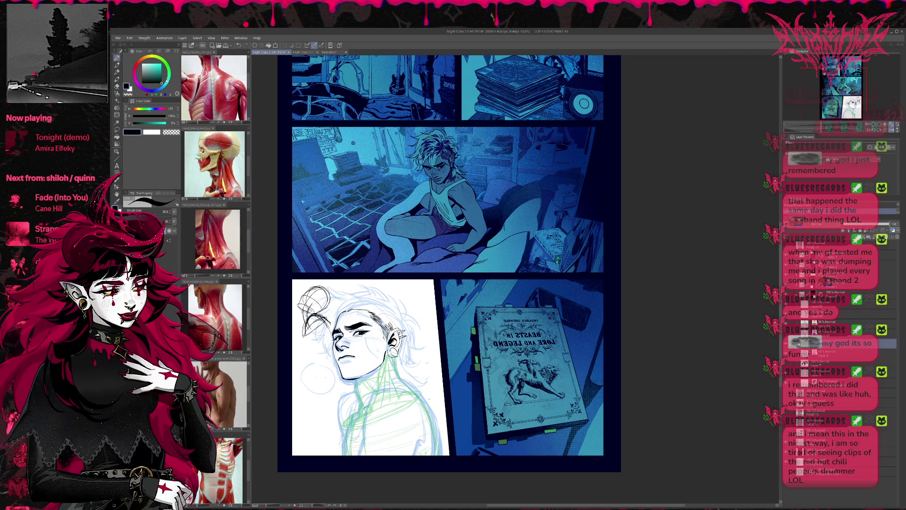
pyautogui.click(787, 325)
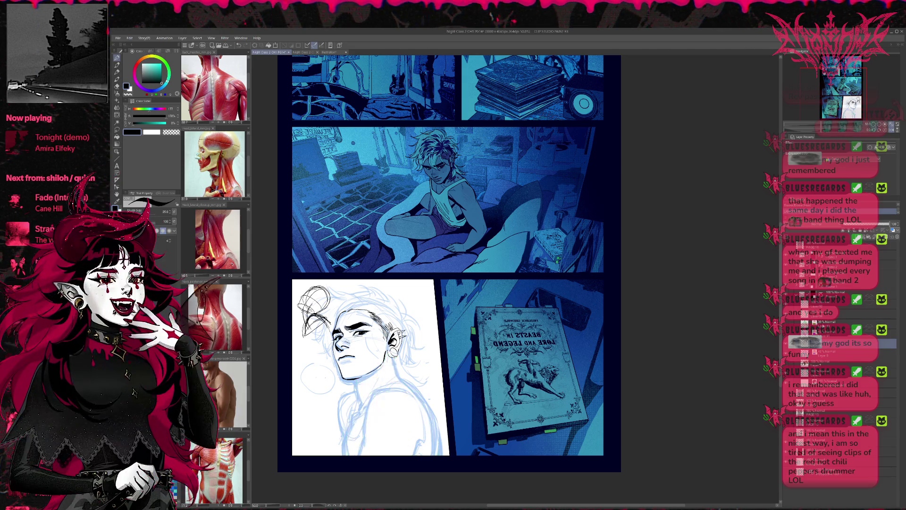
pyautogui.click(831, 325)
pyautogui.click(842, 302)
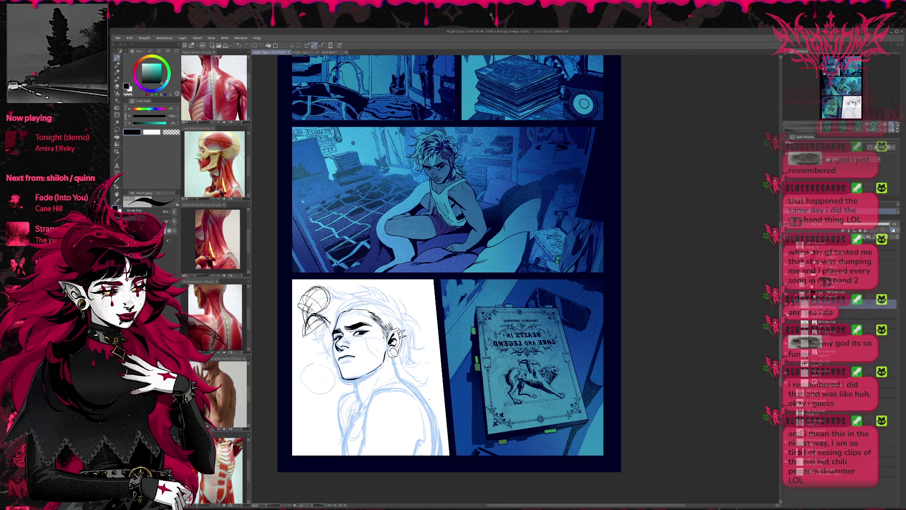
pyautogui.click(844, 313)
pyautogui.press('e')
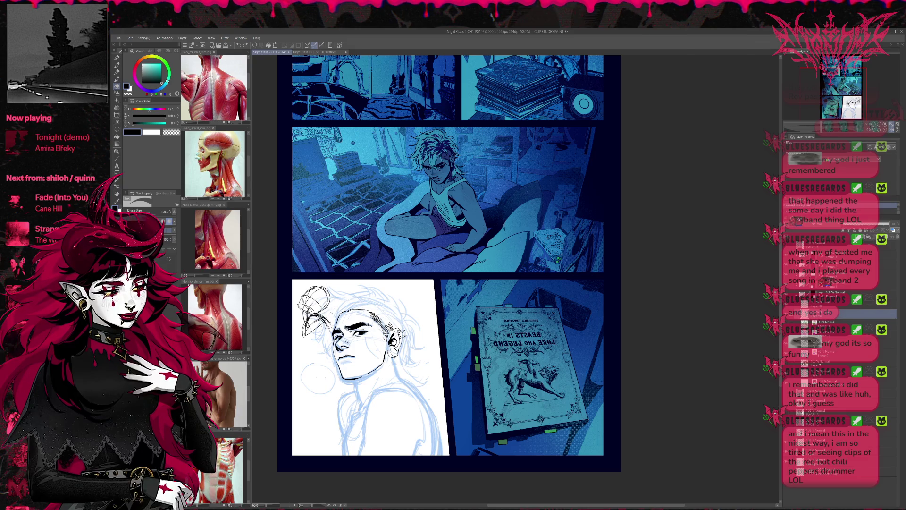
# Lasso the hair scribbles at the panel's top-left and tint them blue with Layer Color.
pyautogui.press('m')
pyautogui.moveTo(299, 285)
pyautogui.mouseDown()
pyautogui.moveTo(288, 330)
pyautogui.moveTo(330, 371)
pyautogui.mouseUp()
pyautogui.click(892, 230)
pyautogui.click(892, 230)
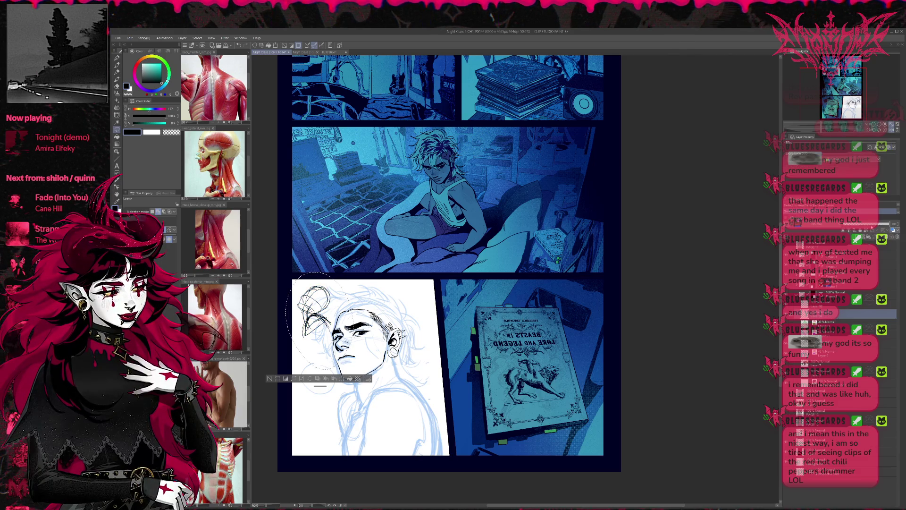
pyautogui.click(892, 231)
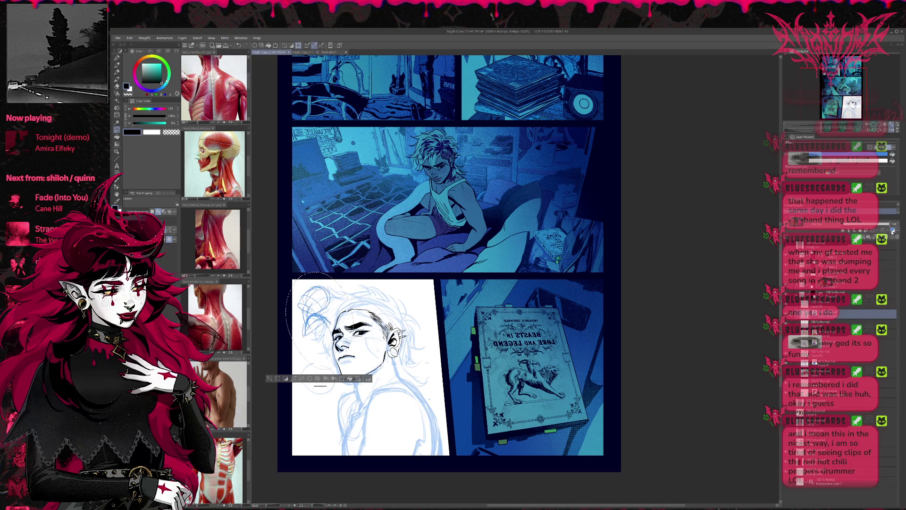
pyautogui.hotkey('ctrl', 'd')
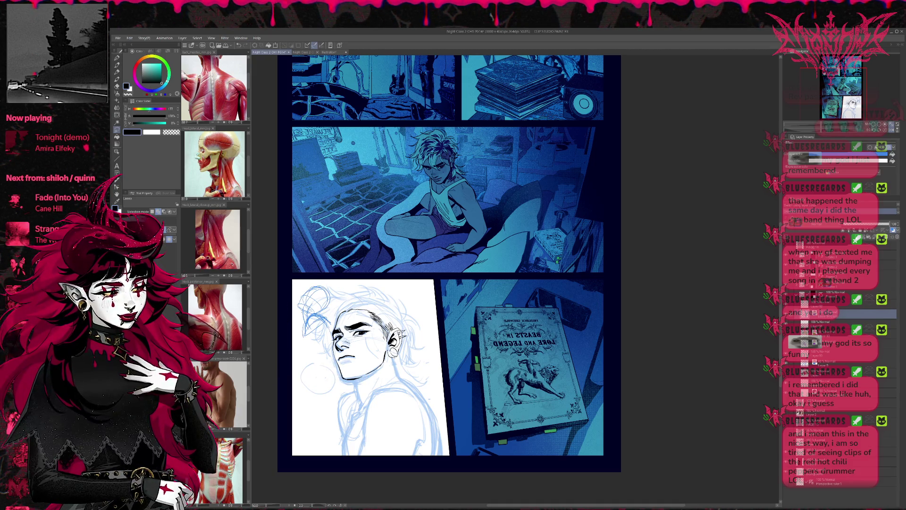
pyautogui.click(892, 230)
pyautogui.press('p')
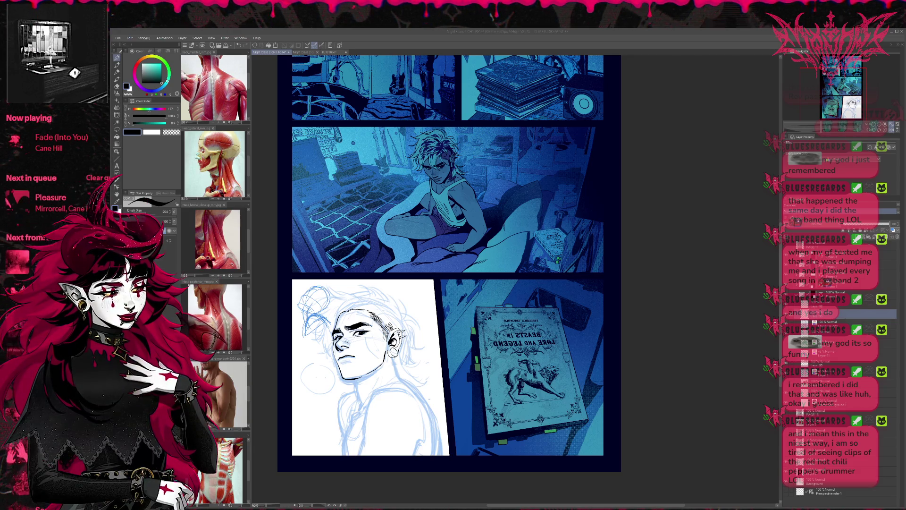
pyautogui.click(17, 204)
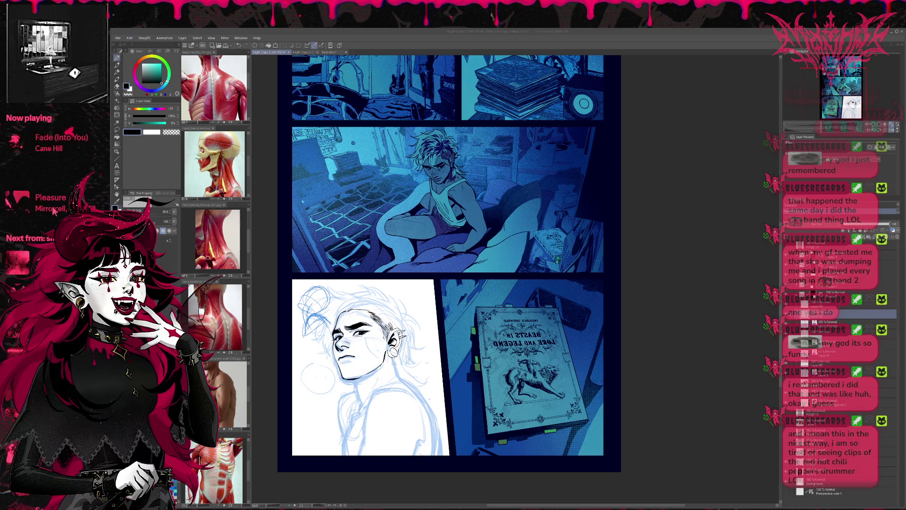